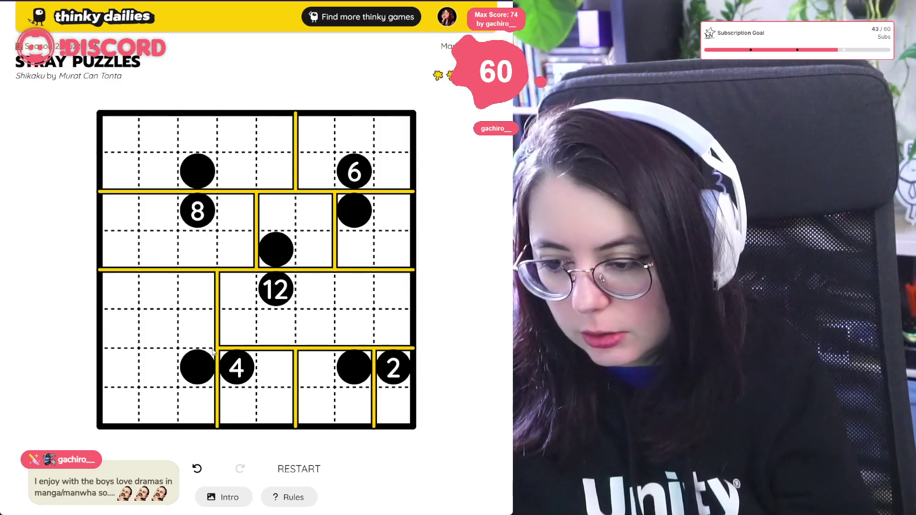
Step: Shift the 8 region's walls one column left and shorten the wall above the 4 clue
left_click_drag(210, 349, 99, 347)
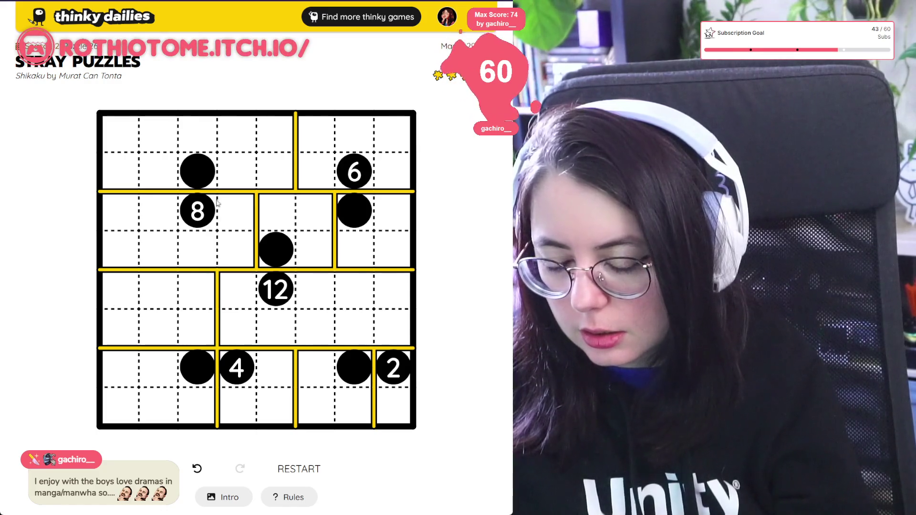
left_click_drag(258, 193, 255, 266)
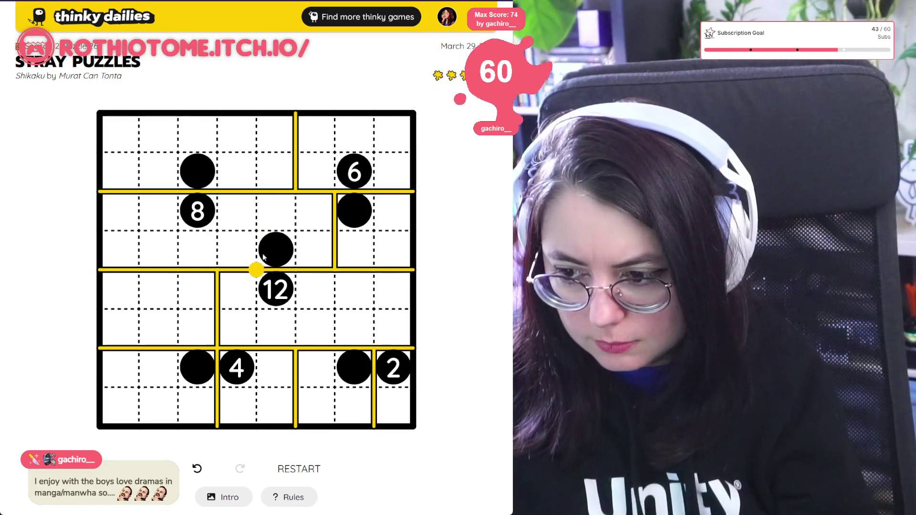
left_click_drag(217, 192, 220, 258)
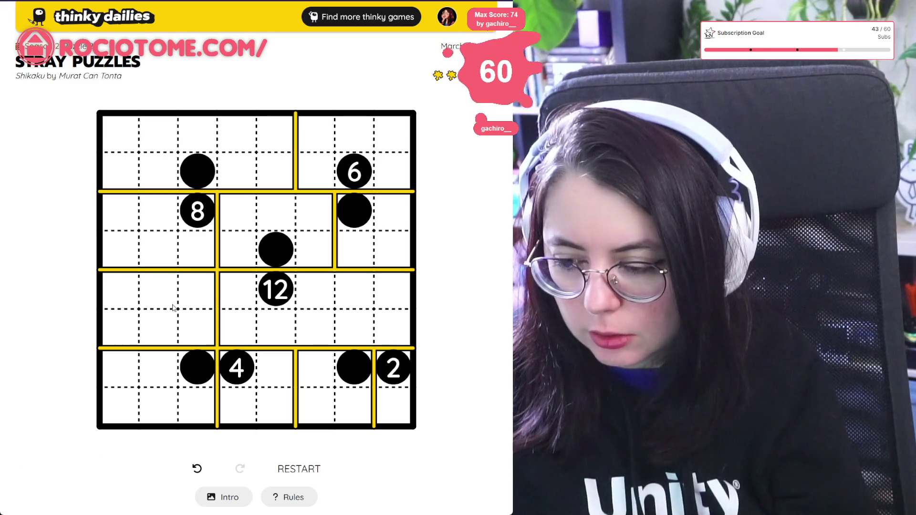
left_click_drag(221, 203, 218, 264)
mouse_move(248, 201)
left_mouse_down()
mouse_move(256, 272)
mouse_move(217, 308)
mouse_move(220, 338)
left_mouse_up()
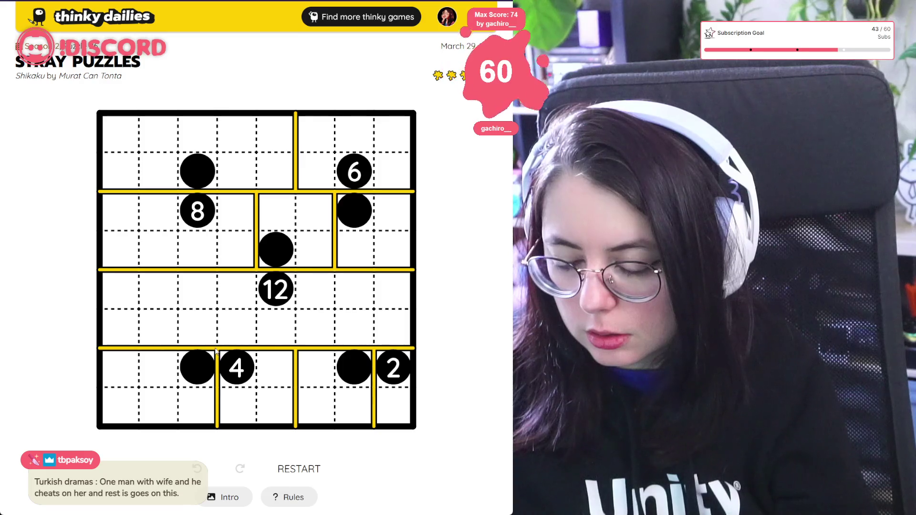
left_click_drag(216, 350, 99, 348)
mouse_move(104, 310)
left_mouse_down()
mouse_move(219, 319)
mouse_move(214, 309)
mouse_move(98, 309)
left_mouse_up()
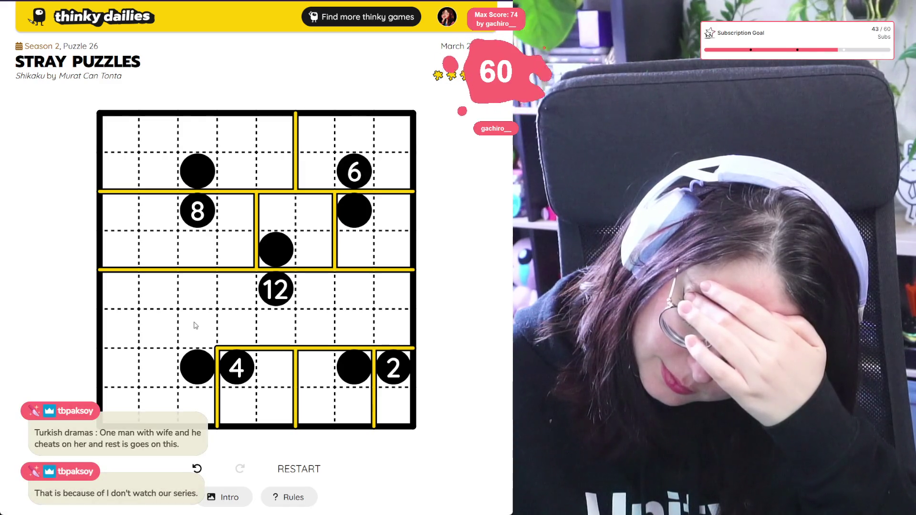
Step: Link cells beside and below the 12 clue with grey marks, then wall its left side
mouse_move(207, 330)
left_mouse_down()
mouse_move(235, 328)
mouse_move(199, 322)
left_mouse_up()
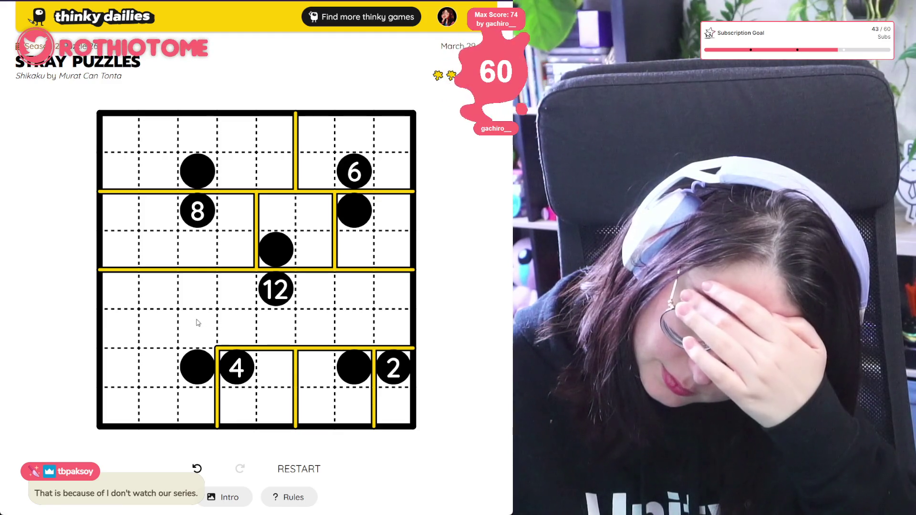
left_click_drag(244, 291, 286, 300)
left_click_drag(277, 334, 315, 329)
left_click_drag(392, 328, 359, 330)
left_click_drag(314, 289, 354, 290)
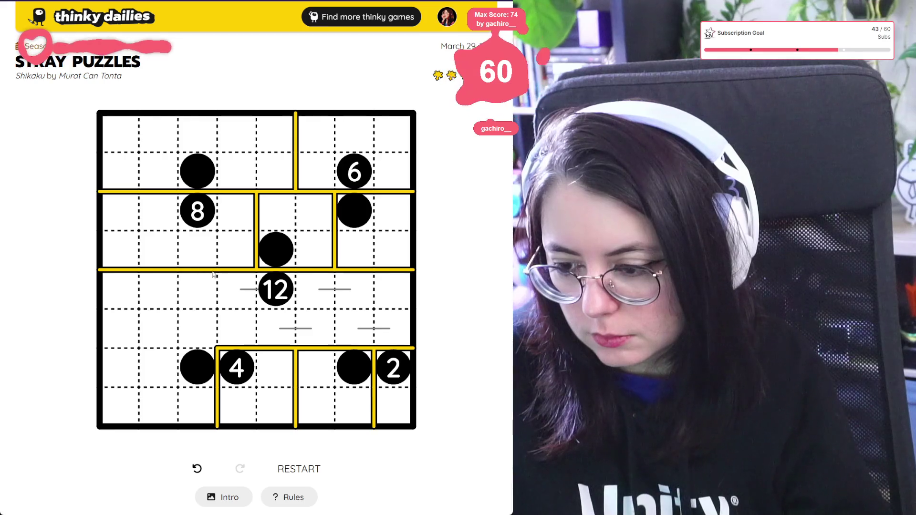
left_click_drag(217, 274, 224, 363)
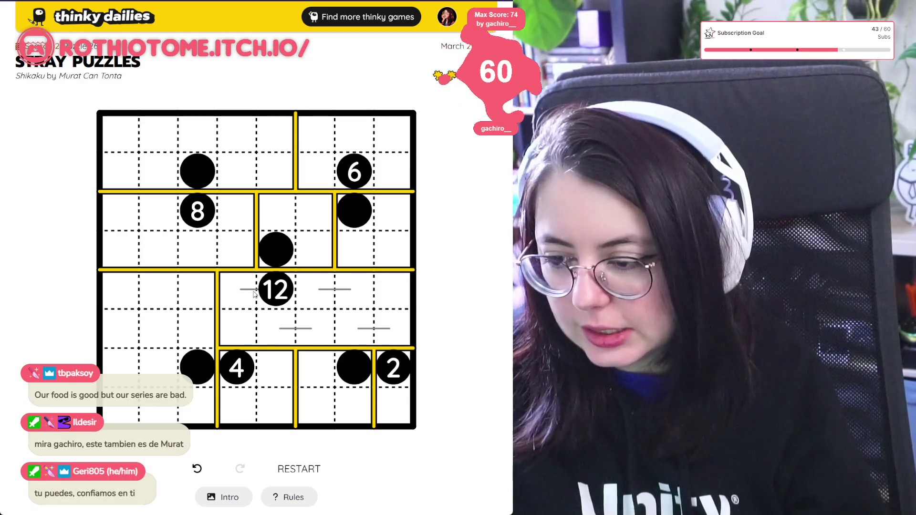
Step: Erase the 12 region's left edge, add a wall from the right edge, and enclose 12 cells
left_click_drag(213, 277, 217, 347)
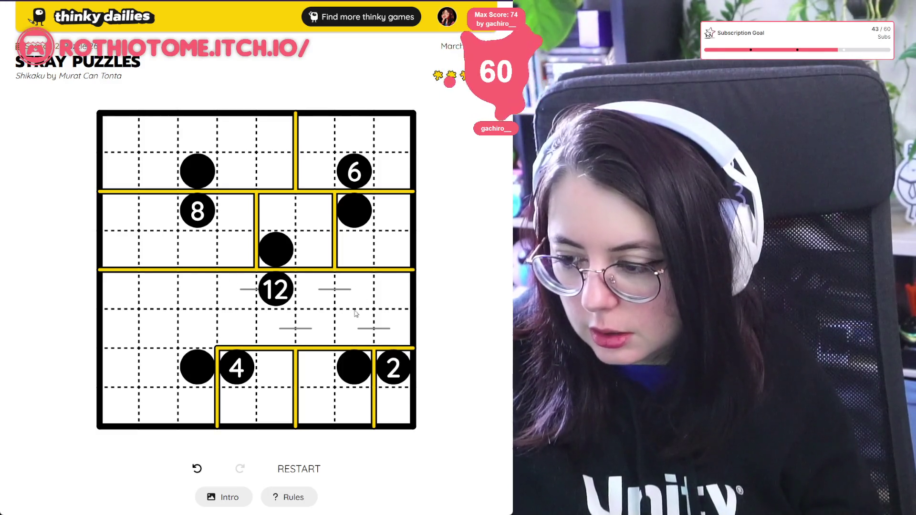
mouse_move(413, 309)
left_mouse_down()
mouse_move(115, 316)
mouse_move(93, 301)
mouse_move(452, 311)
left_mouse_up()
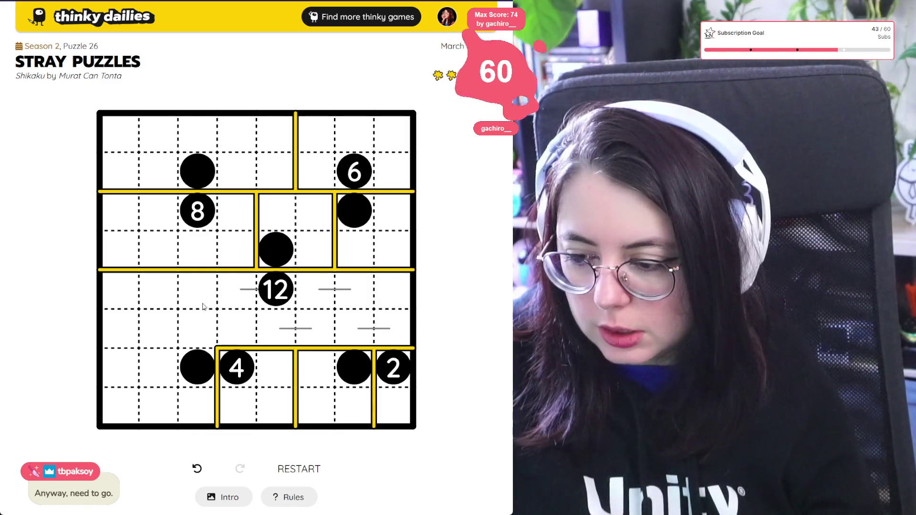
mouse_move(174, 271)
left_mouse_down()
mouse_move(178, 347)
mouse_move(218, 348)
left_mouse_up()
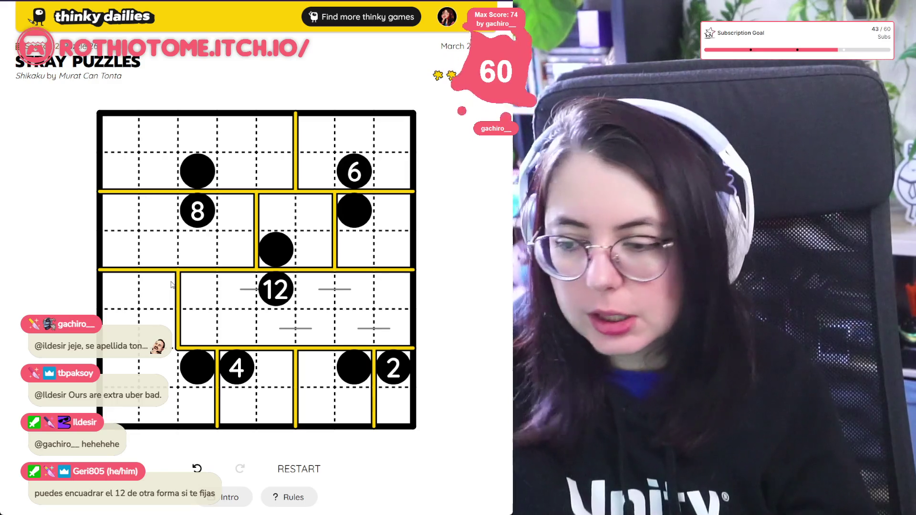
Step: Redraw the walls below the 12 clue, adding a vertical wall beside the 2 clue's region
left_click(181, 284)
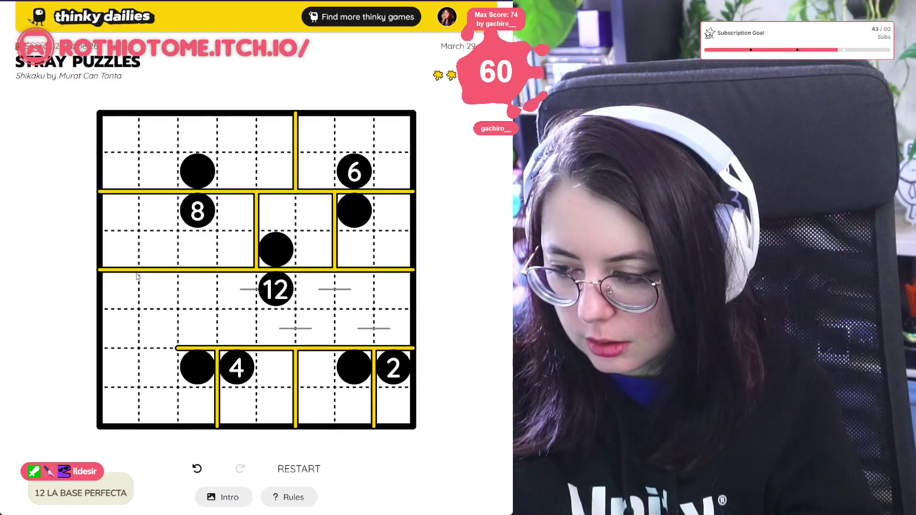
mouse_move(138, 276)
left_mouse_down()
mouse_move(138, 342)
mouse_move(139, 279)
left_mouse_up()
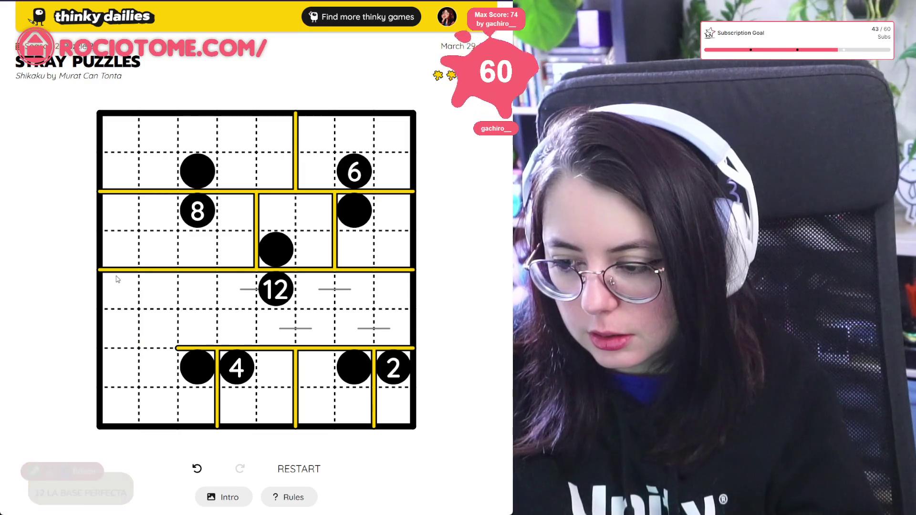
left_click(344, 271)
left_click_drag(335, 270, 340, 343)
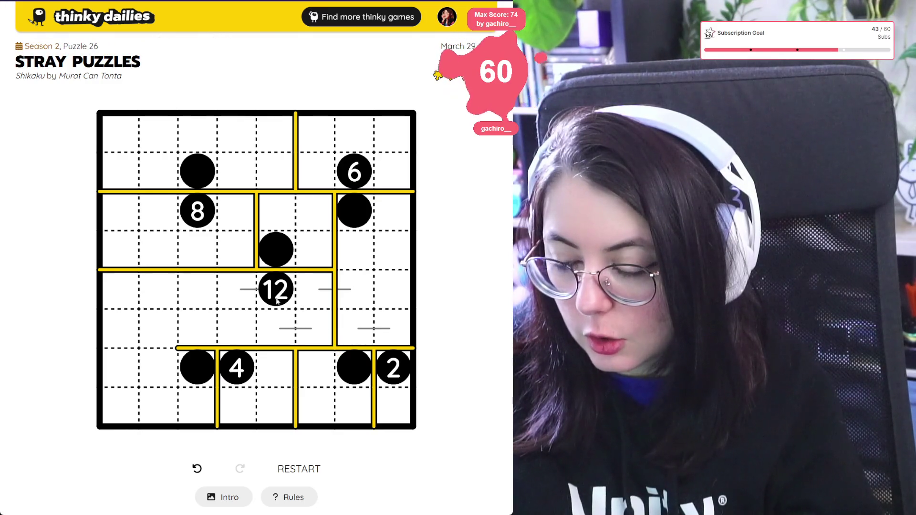
Step: Close the last region to solve the puzzle in 7:56 and view it ticked in Season 2
left_click_drag(152, 353, 113, 355)
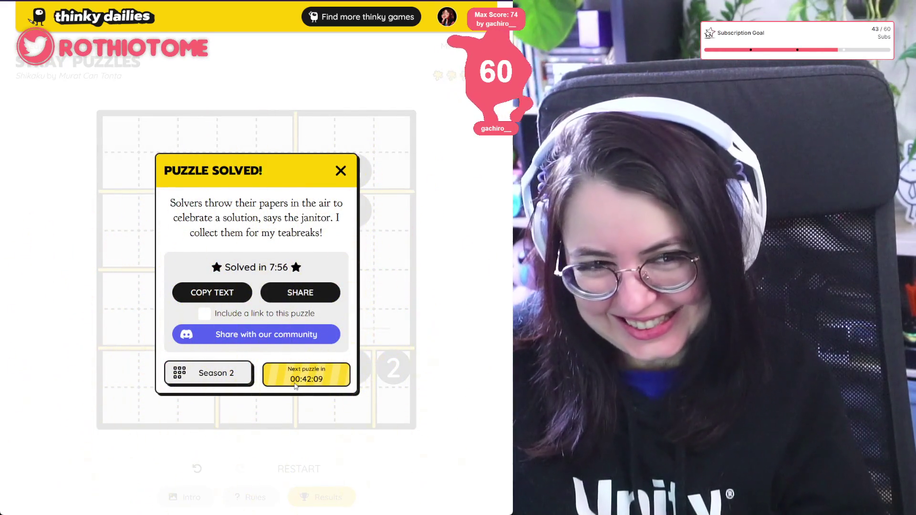
left_click(196, 377)
scroll(197, 364, "down", 20)
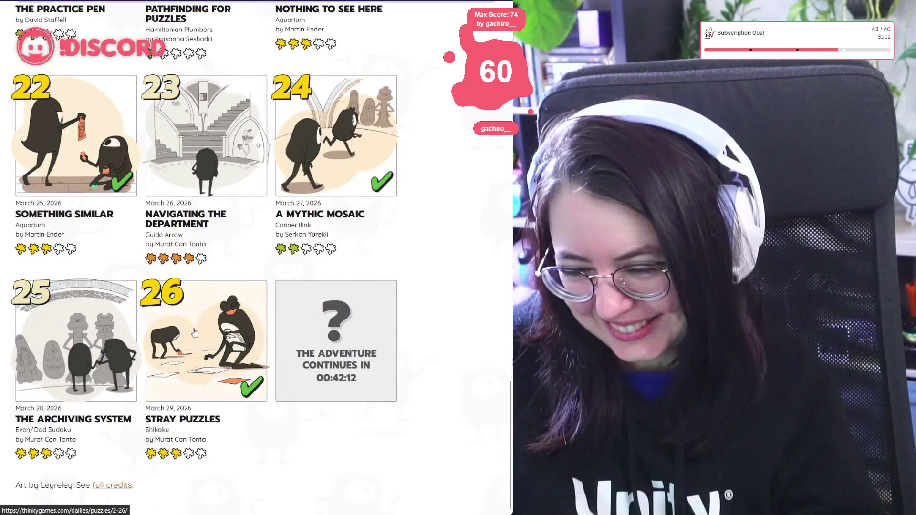
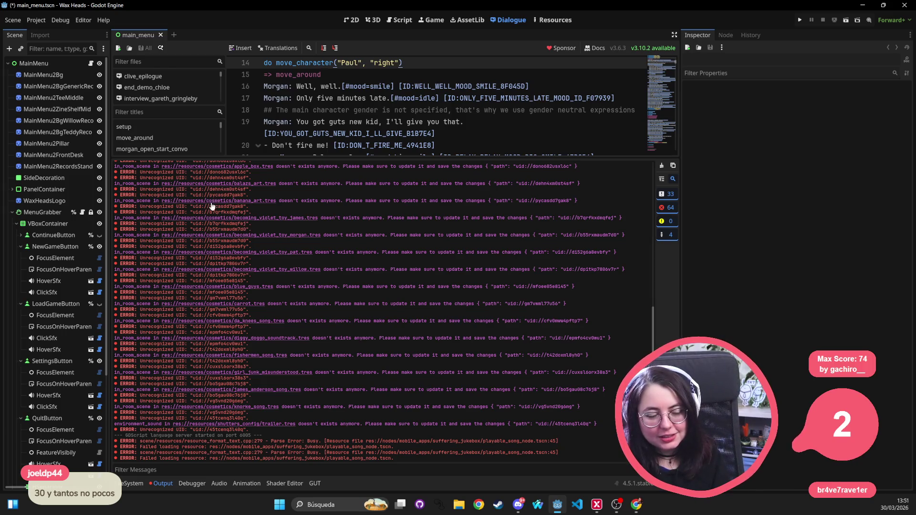
Step: Scroll the Output log to the top and lower the splitter so the dialogue editor is taller
scroll(305, 259, "up", 15)
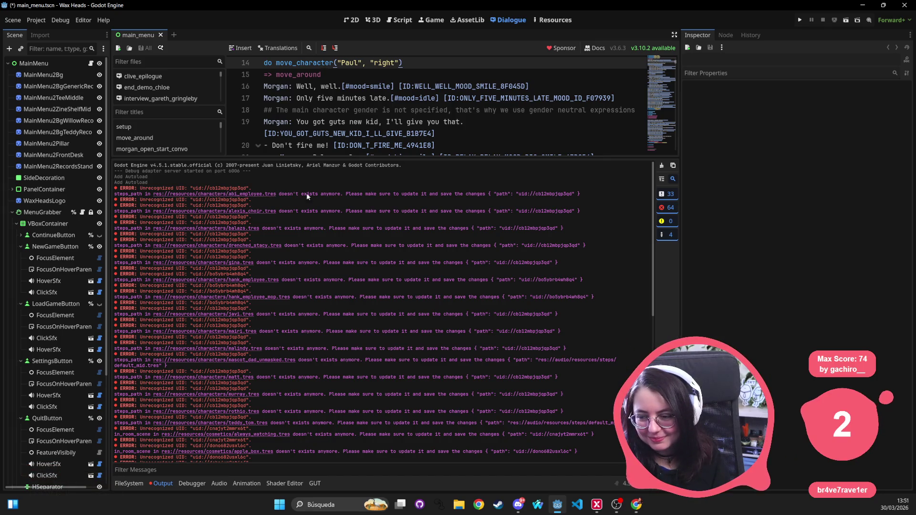
left_click_drag(407, 157, 405, 184)
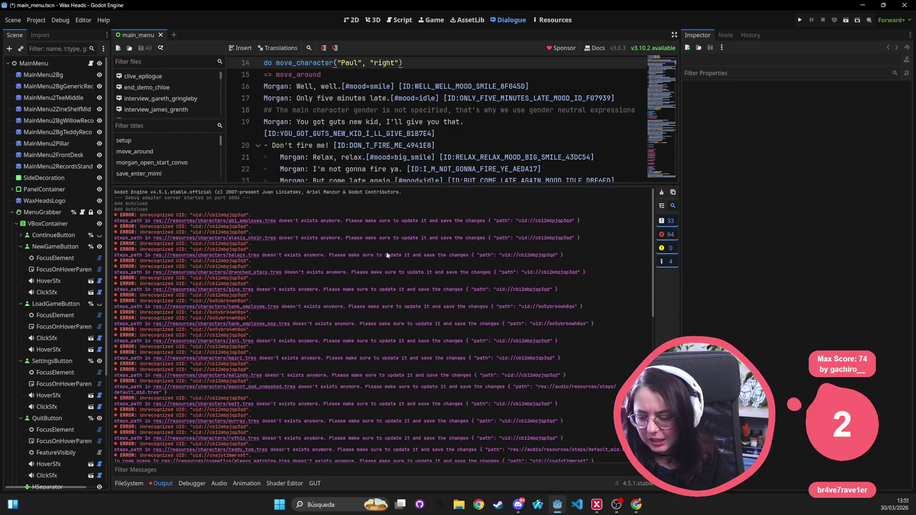
Step: In VS Code, hide the terminal and show Source Control with project.godot and side_a_track01.dialogue modified
left_click(573, 510)
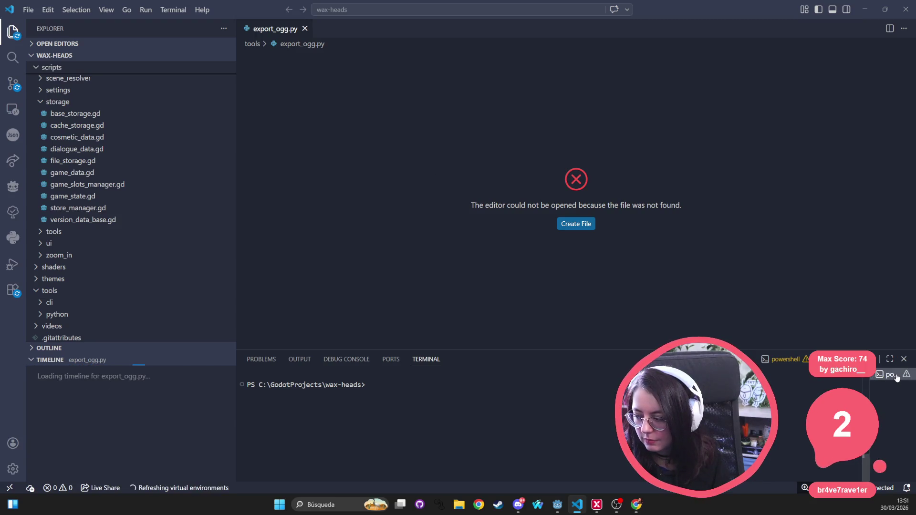
left_click(903, 359)
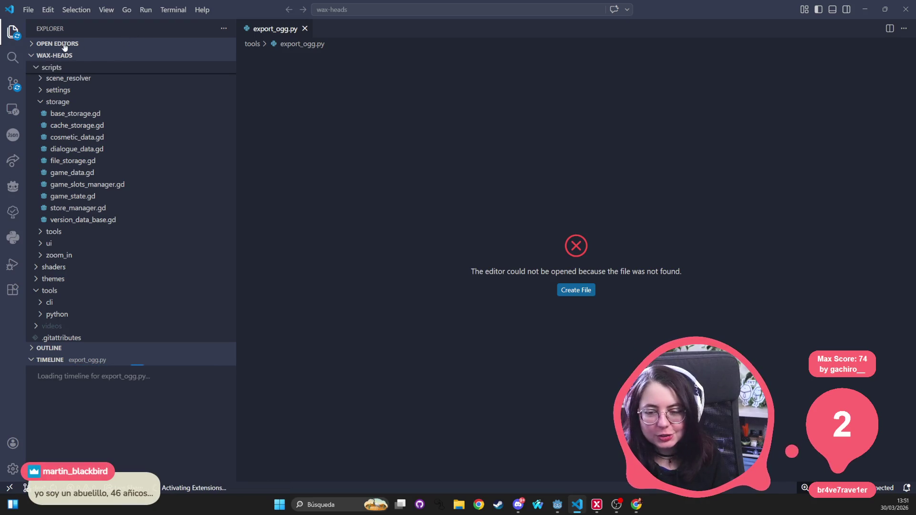
left_click(13, 85)
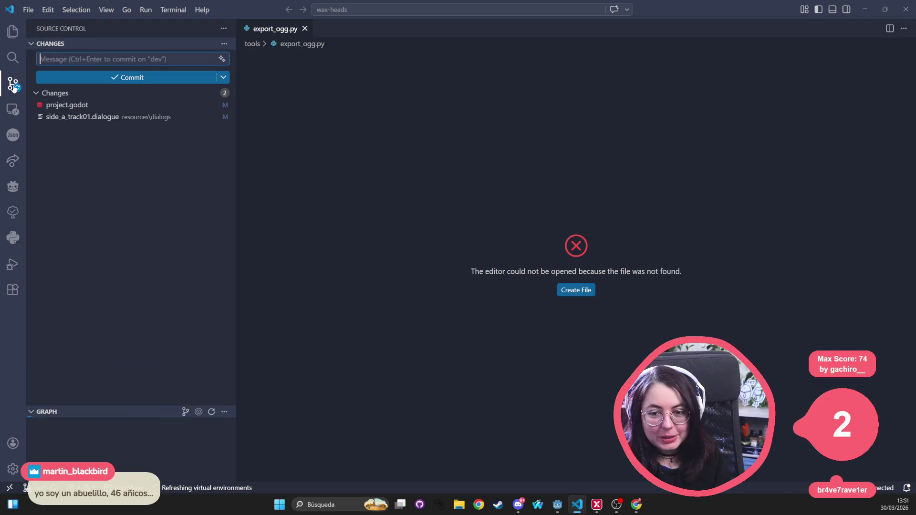
Step: Switch VS Code from Source Control back to the wax-heads Explorer file tree
left_click(14, 31)
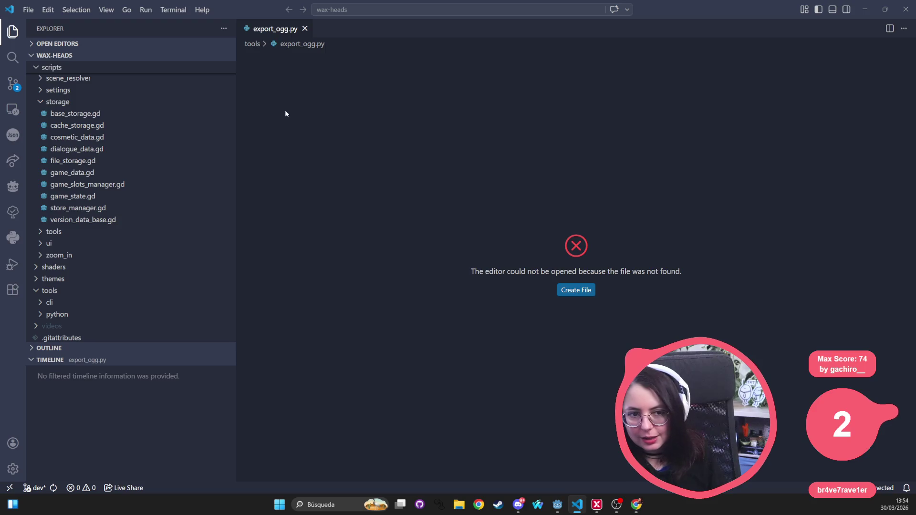
Step: Close the missing export_ogg.py tab in VS Code and return to the Godot editor
key("alt+Tab")
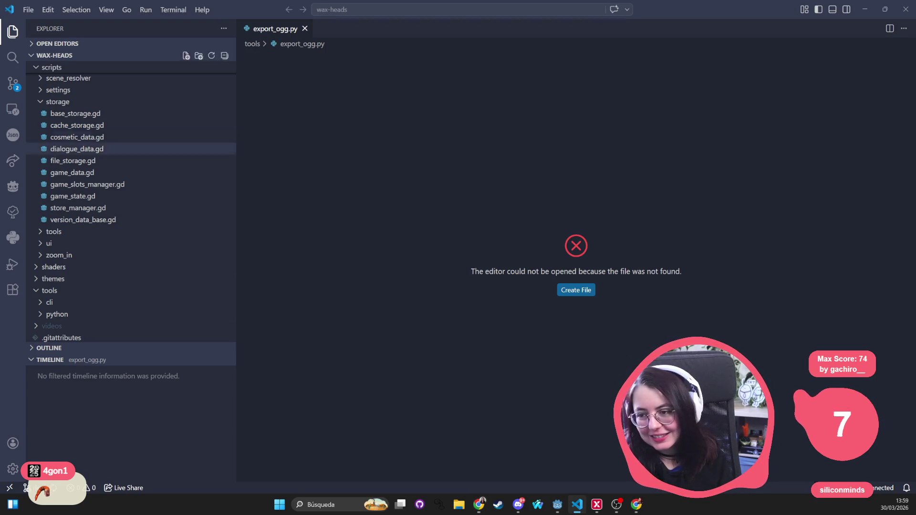
middle_click(286, 31)
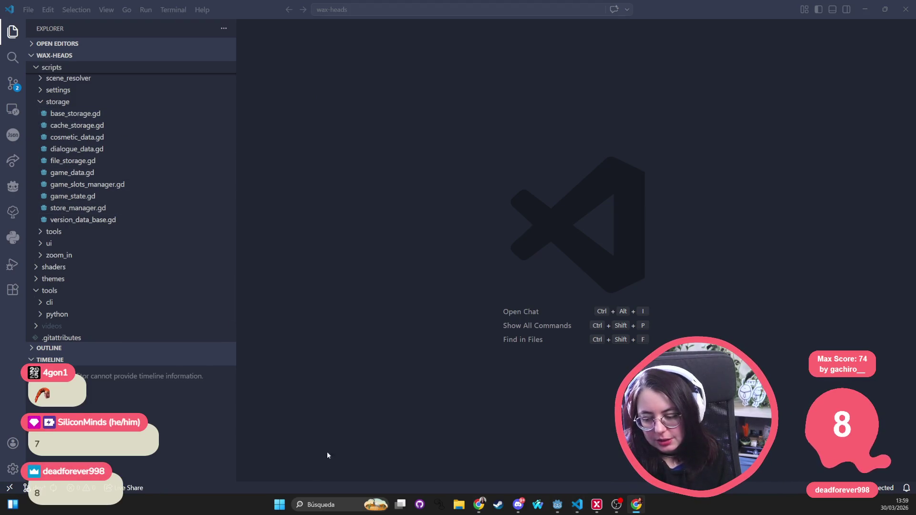
key("alt+Tab")
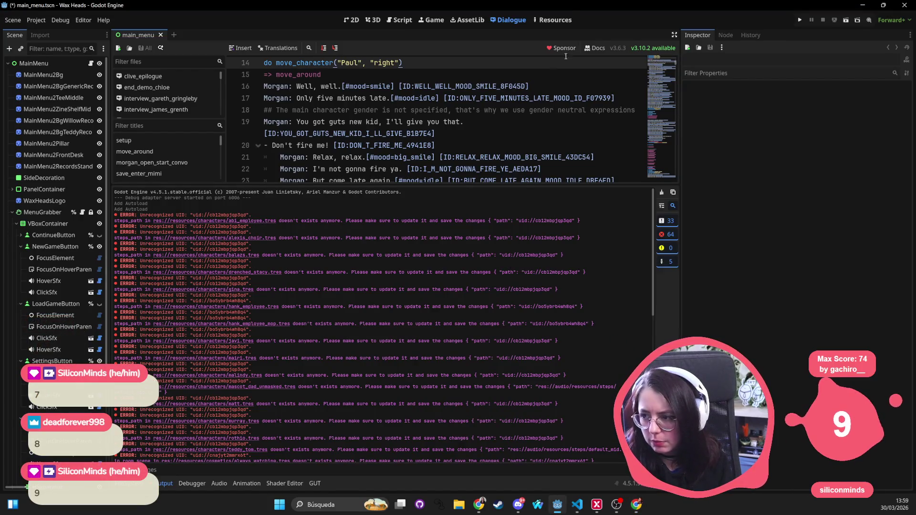
Step: Open the Resources table, enlarge it over the Output log, and show the 103 Character resources
left_click(556, 20)
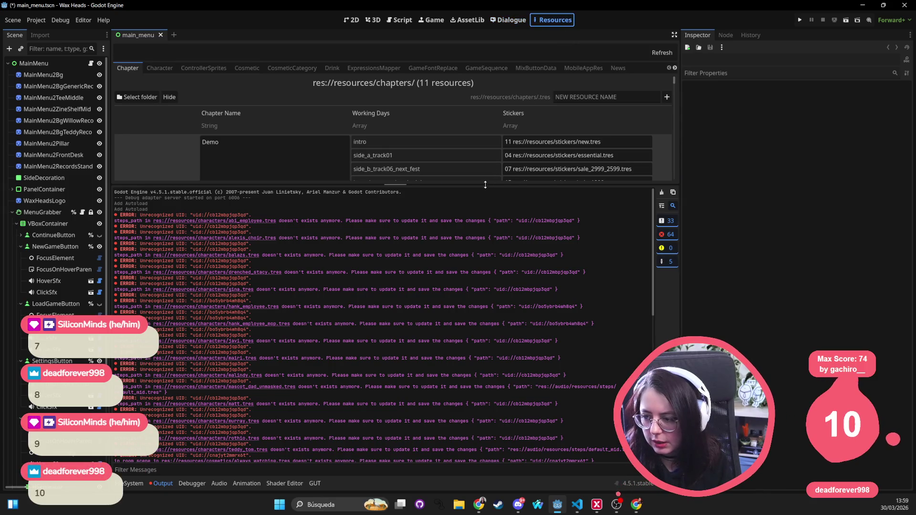
left_click_drag(485, 185, 485, 369)
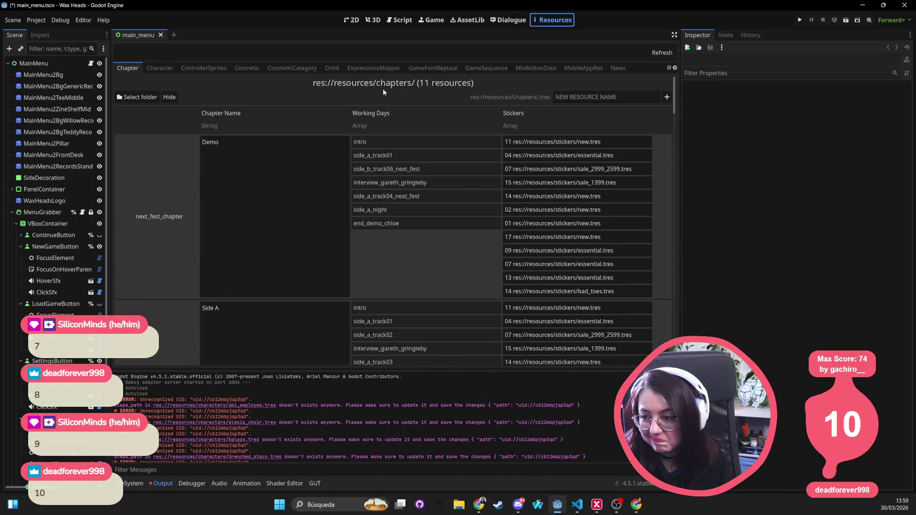
left_click(155, 70)
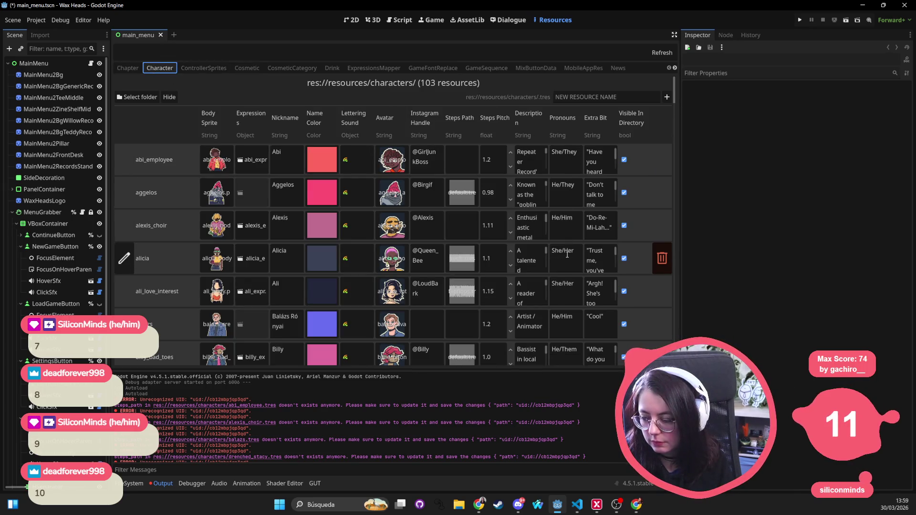
left_click(467, 161)
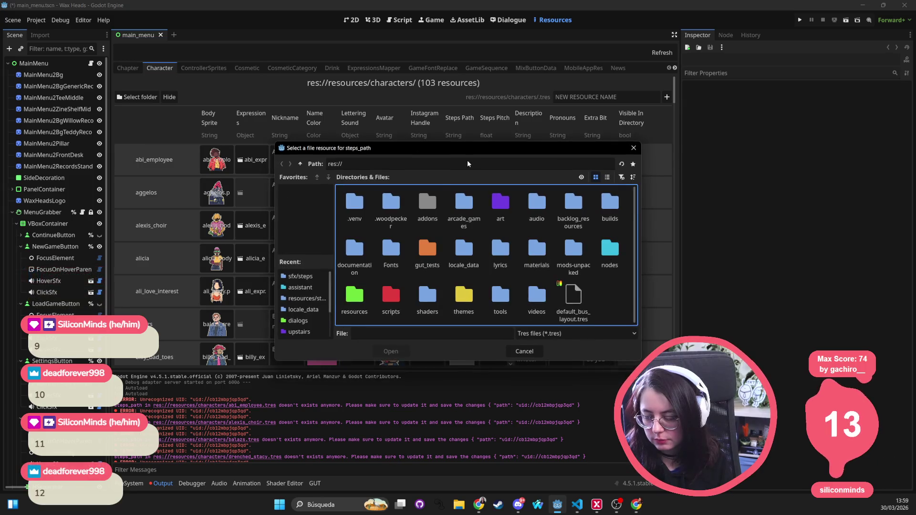
left_click(302, 279)
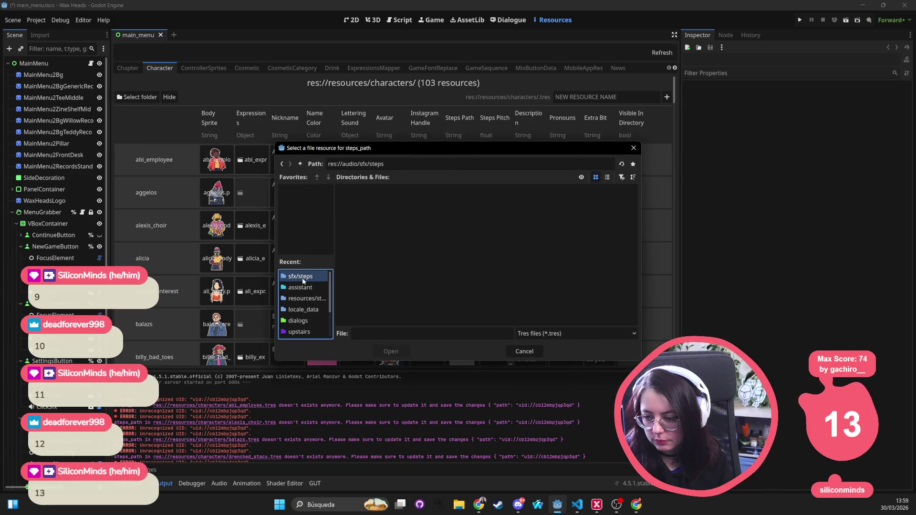
left_click(304, 164)
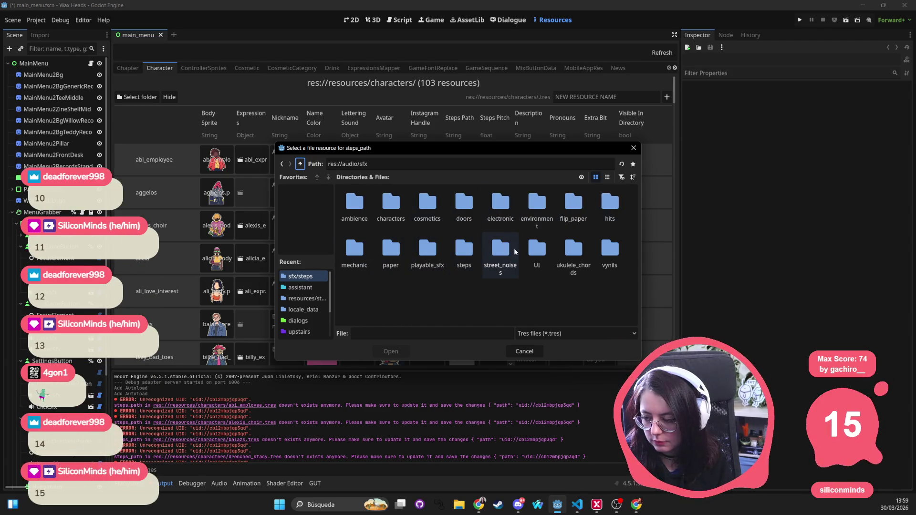
left_click(307, 299)
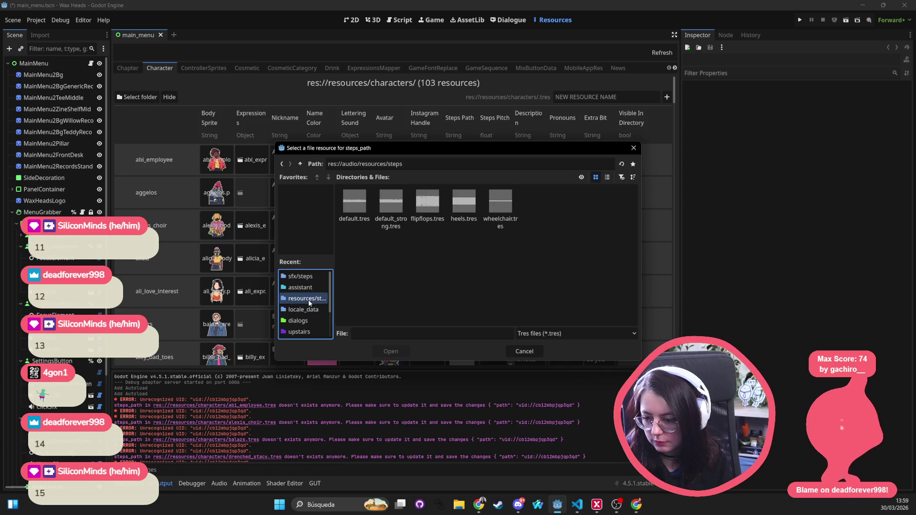
left_click(360, 207)
left_click(400, 211)
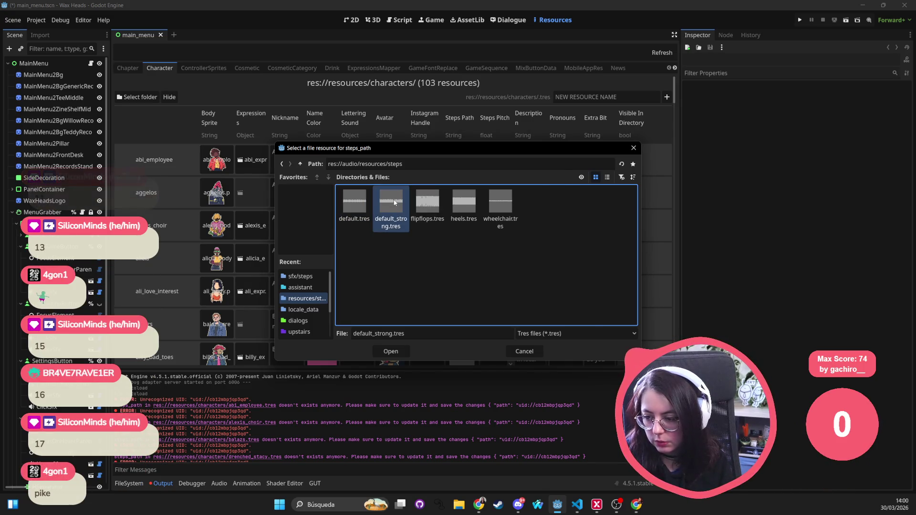
double_click(394, 202)
left_click(250, 423)
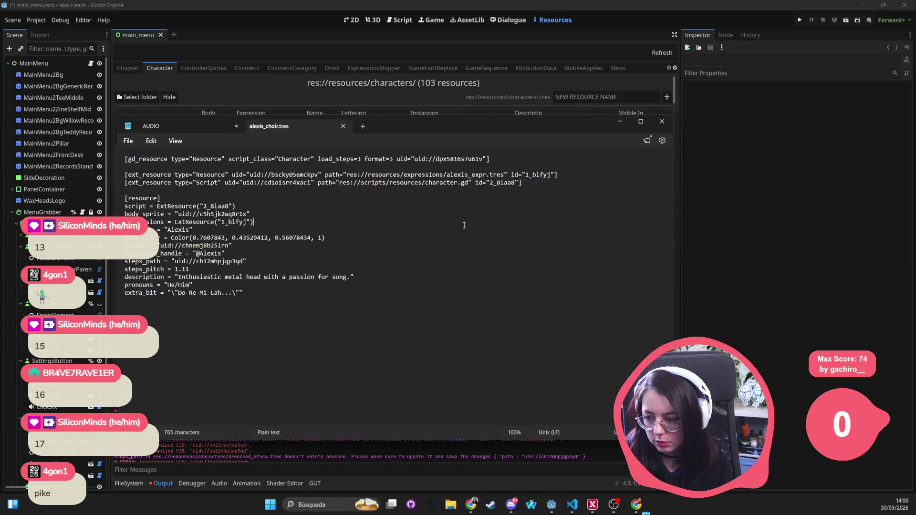
left_click(663, 122)
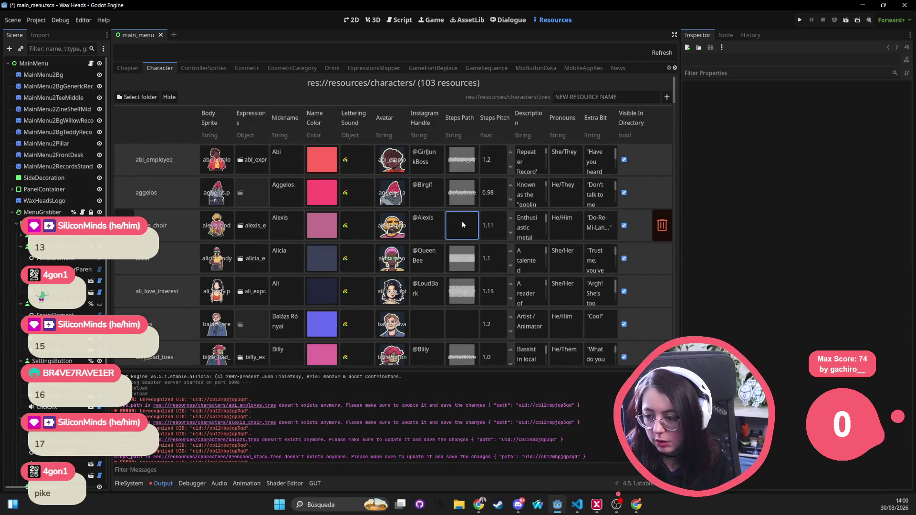
left_click(461, 223)
left_click(290, 288)
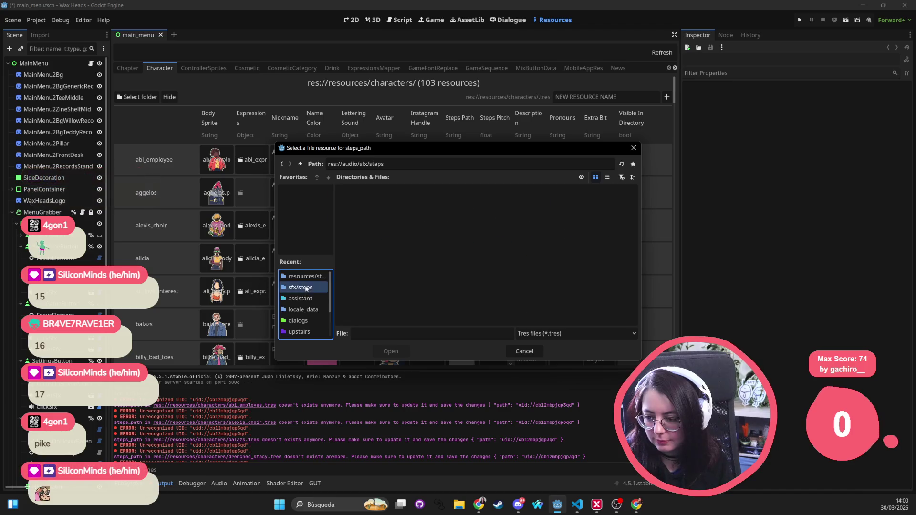
left_click(634, 148)
left_click(461, 159)
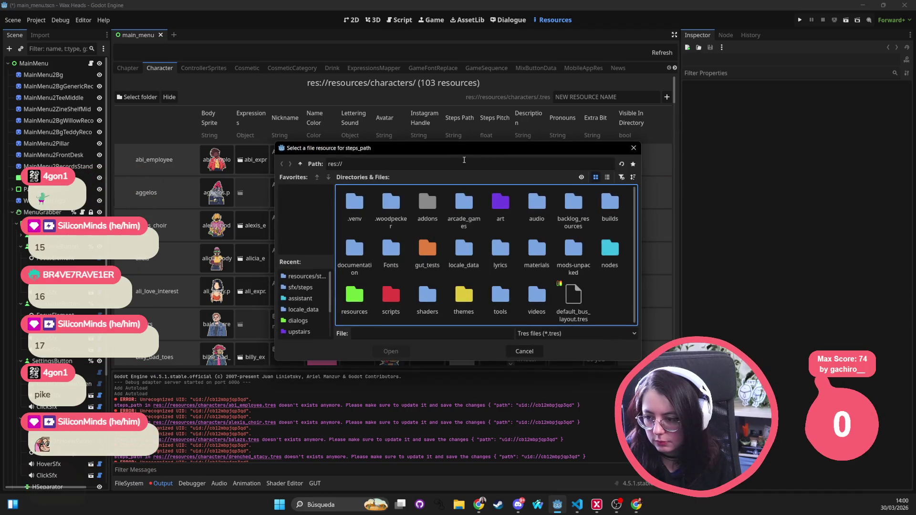
key("Escape")
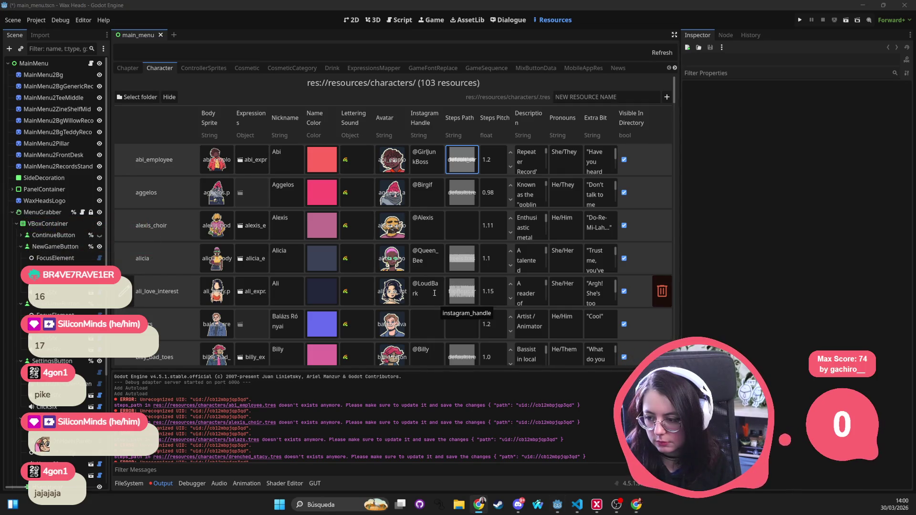
key("alt+Tab")
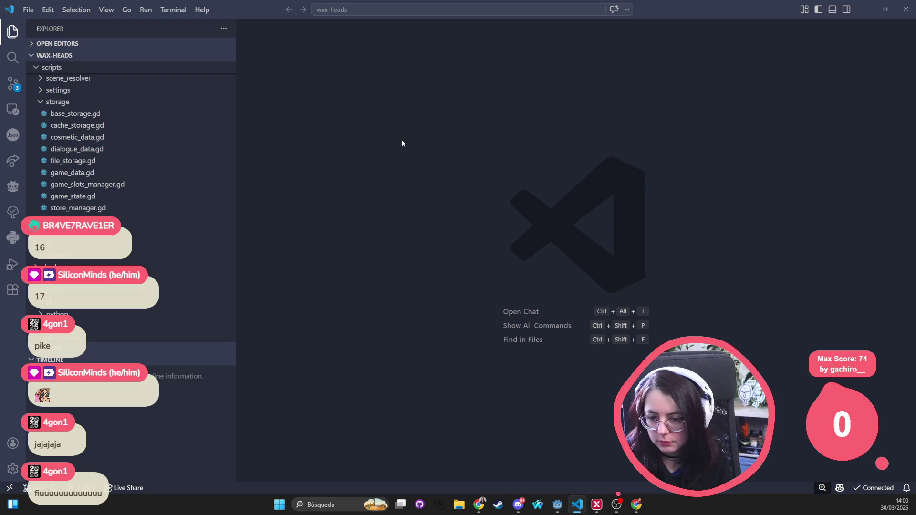
Step: Search the whole VS Code workspace for 'steps_path =' to list character steps paths, then return to Godot
key("ctrl+p")
type("s")
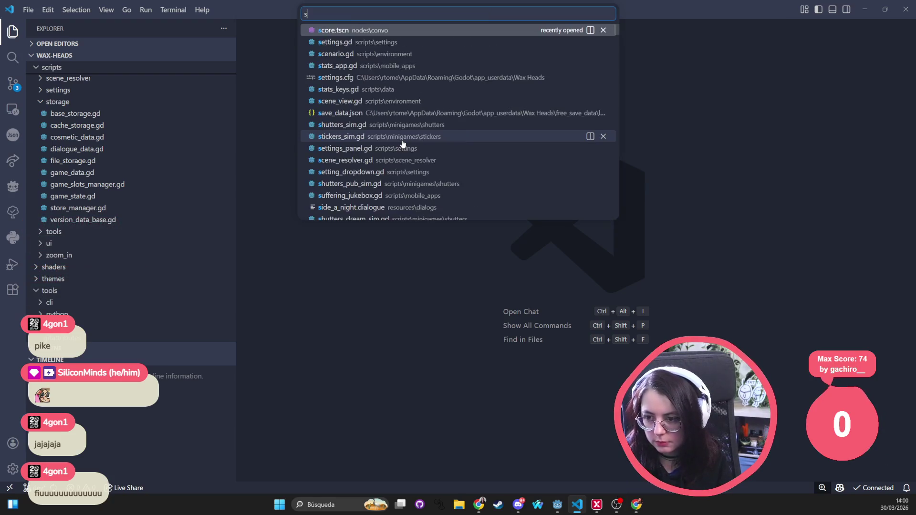
key("Escape")
key("ctrl+shift+f")
type("st")
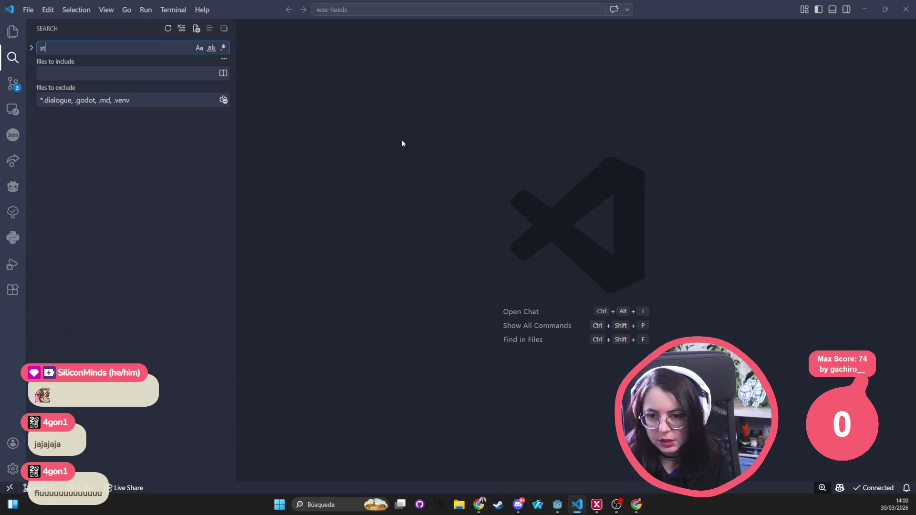
key("BackSpace")
key("BackSpace")
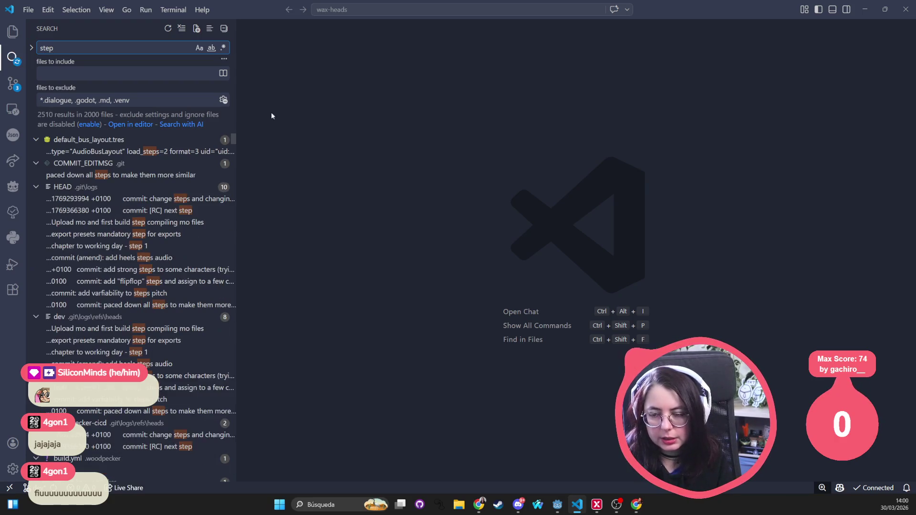
left_click(77, 49)
key("BackSpace")
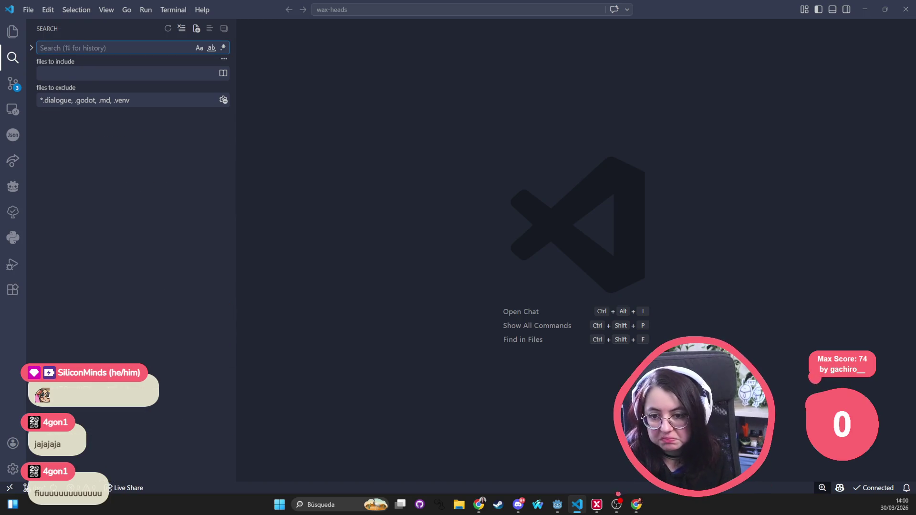
left_click(31, 52)
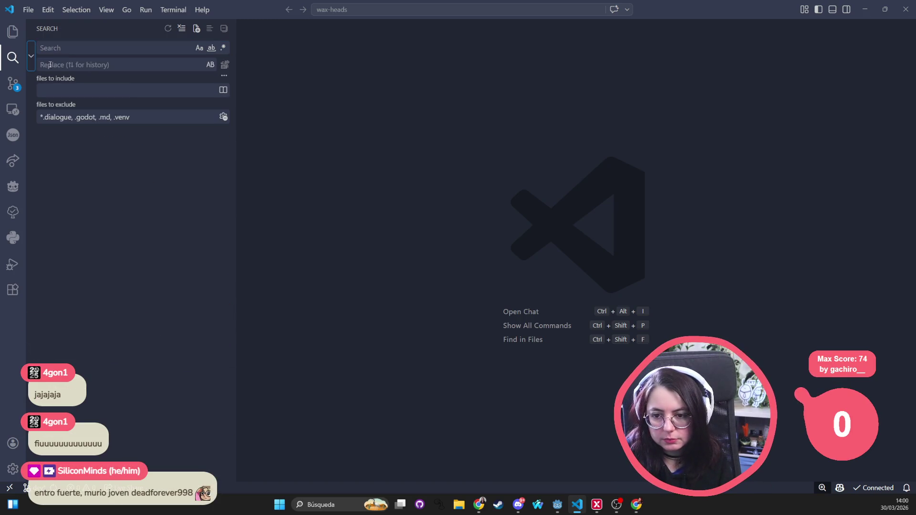
left_click(77, 48)
type("steps")
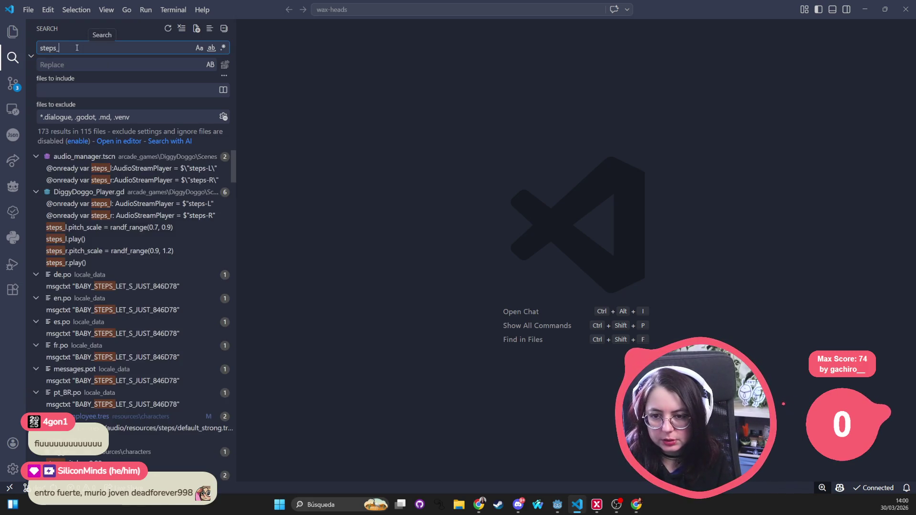
type("_path")
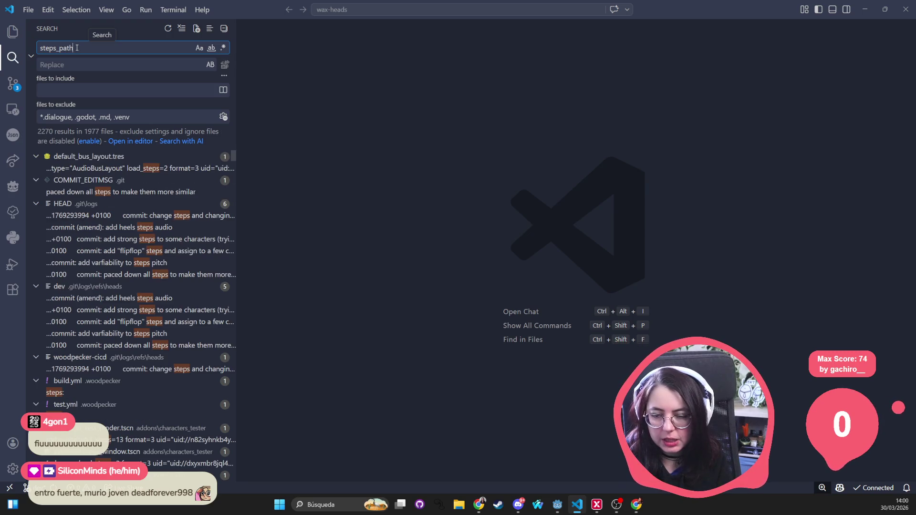
type(" =")
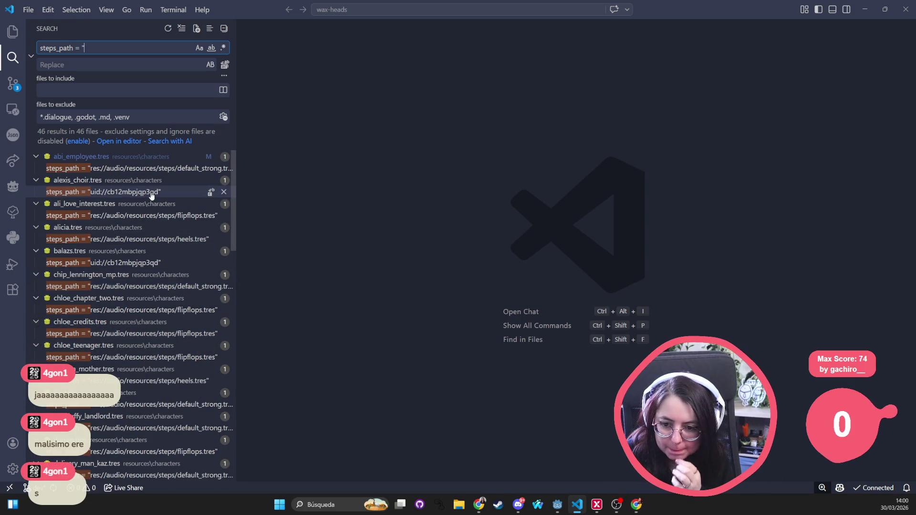
key("alt+Tab")
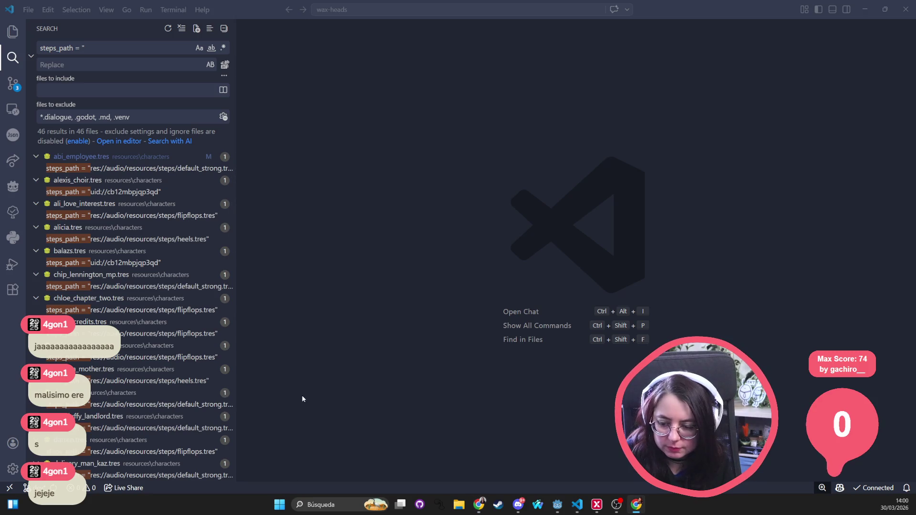
key("alt+Tab")
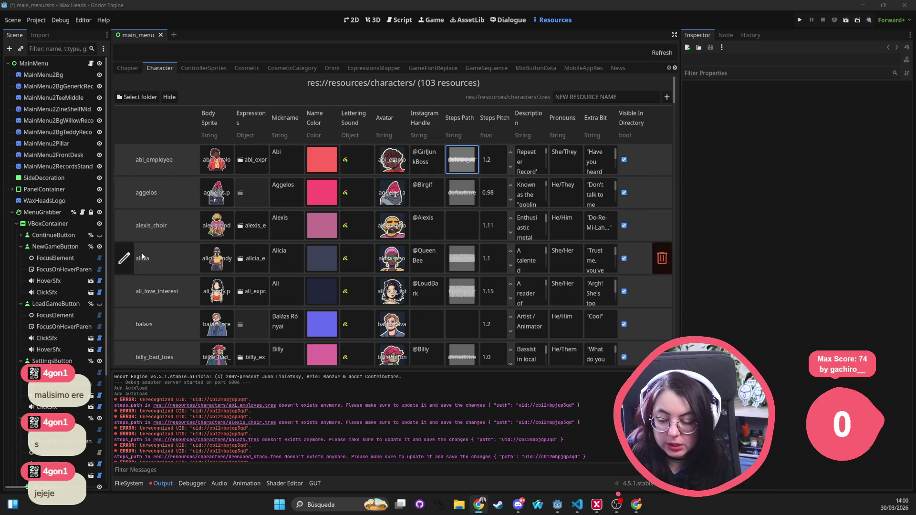
Step: Copy the uid://cb12mbpjqp3qd path from Godot's error log into VS Code's project search
key("alt+Tab")
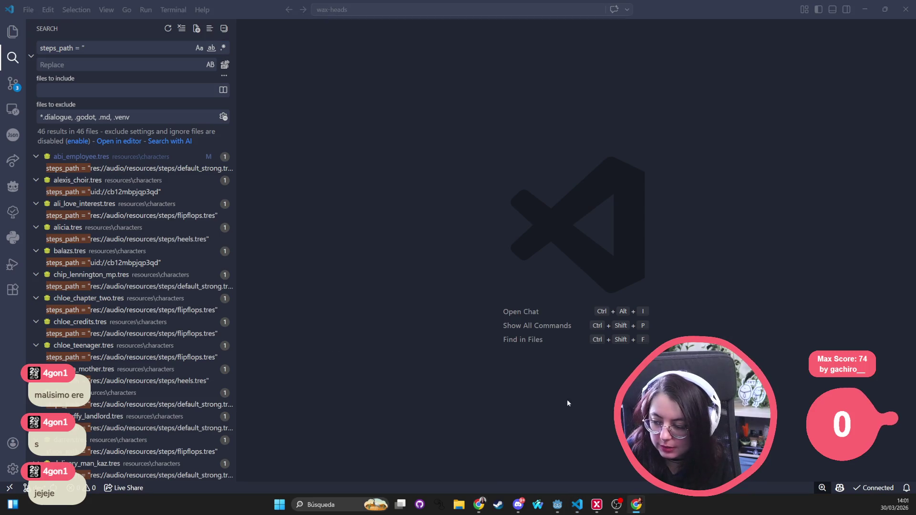
key("alt+Tab")
left_click_drag(572, 405, 497, 406)
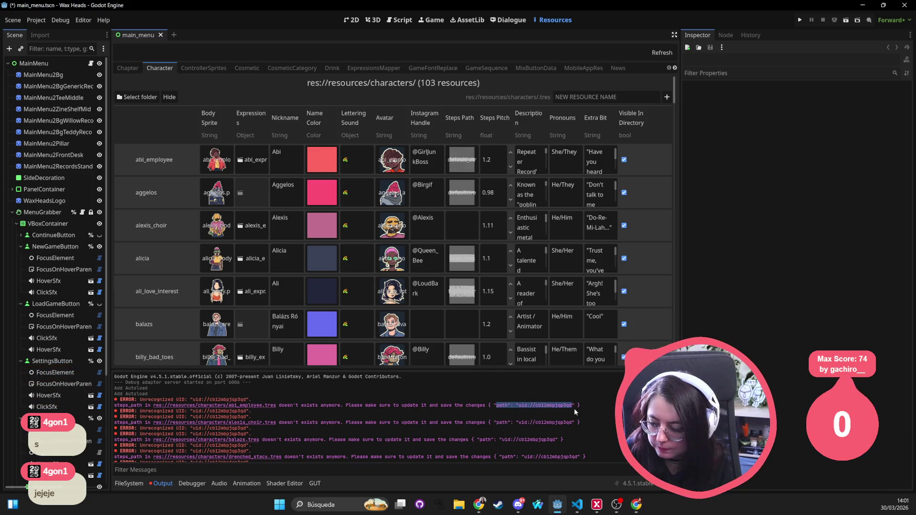
mouse_move(574, 404)
left_mouse_down()
mouse_move(497, 404)
mouse_move(518, 404)
left_mouse_up()
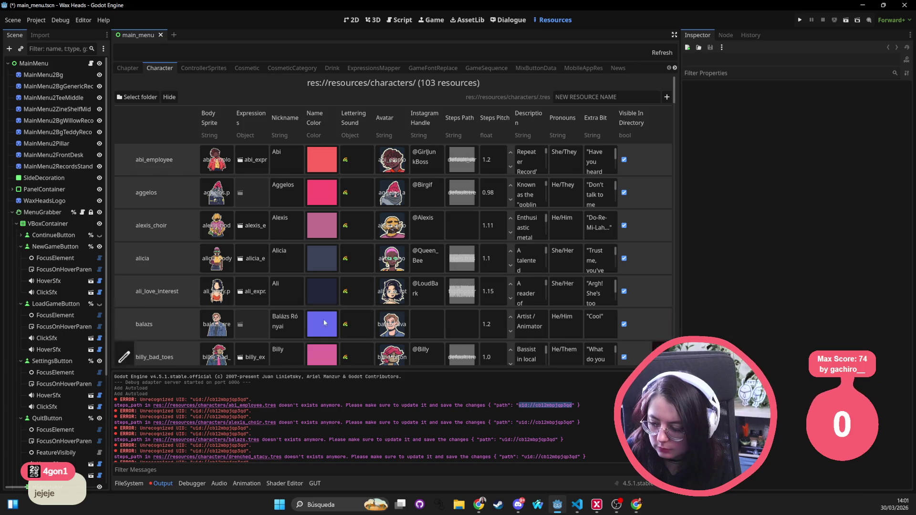
key("alt+Tab")
key("ctrl+a")
type("uid://cb12mbpjqp3qd")
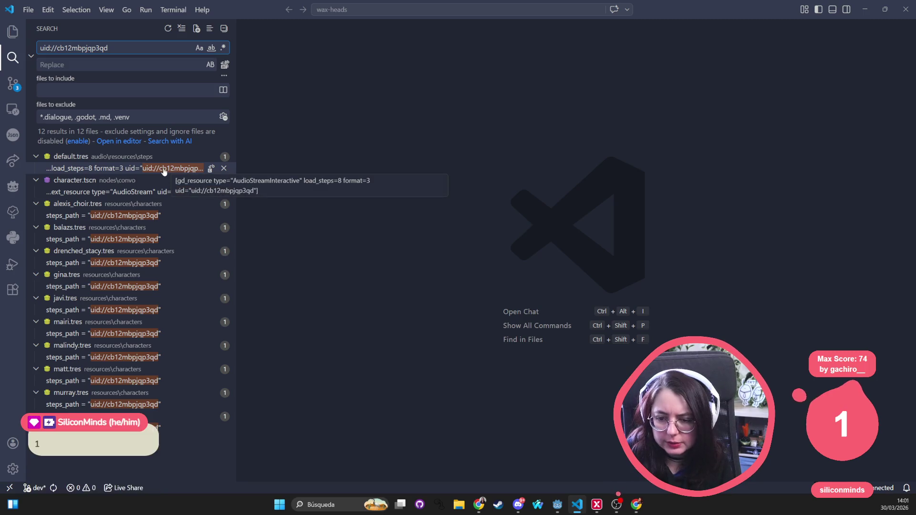
Step: Switch back to Godot's Character resources table and the unrecognized-UID error log
key("alt+Tab")
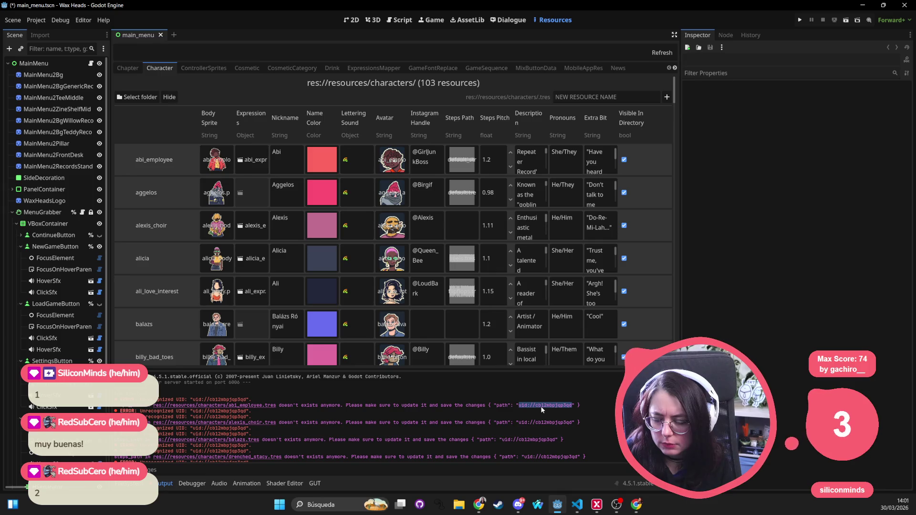
Step: Set abi_employee's Steps Path to res://audio/resources/steps/default.tres and save the scene
mouse_move(463, 155)
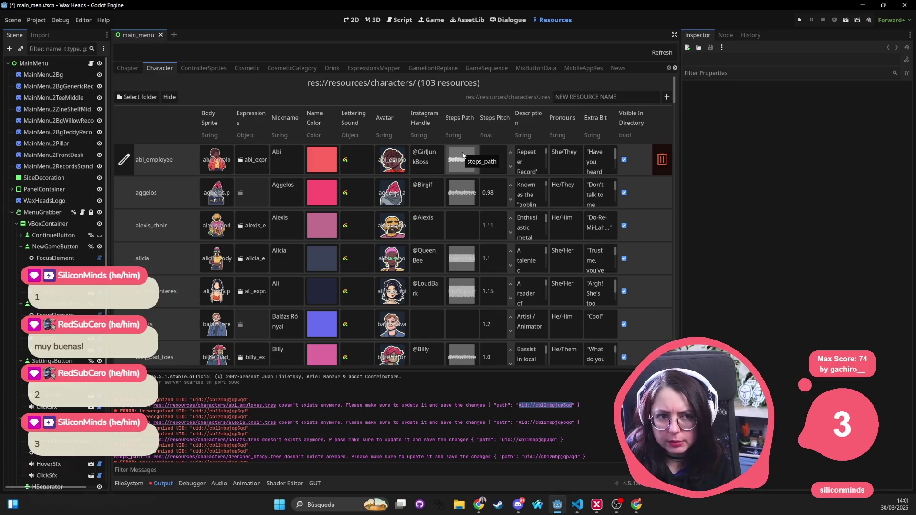
left_click(463, 155)
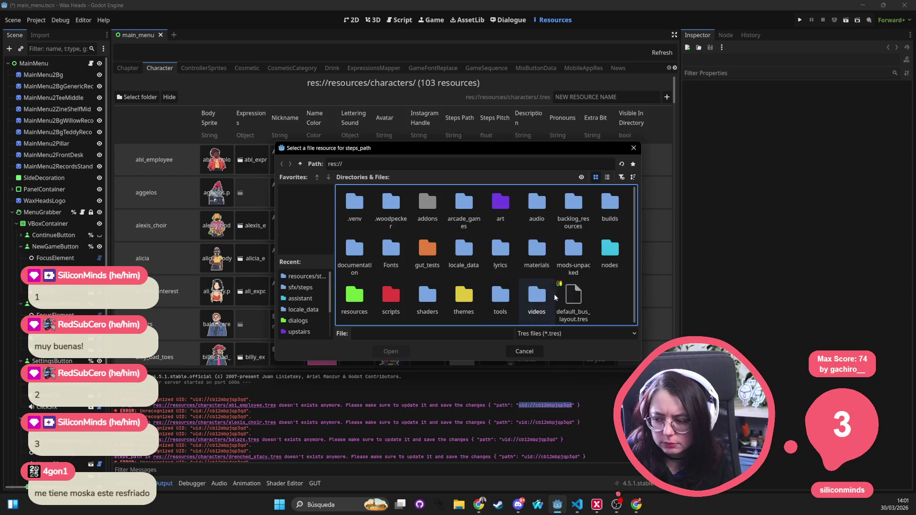
left_click(310, 278)
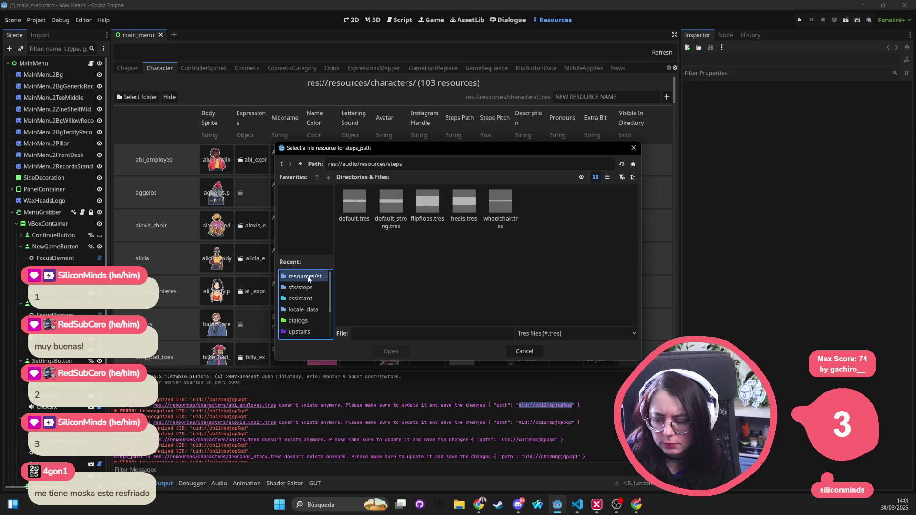
double_click(354, 200)
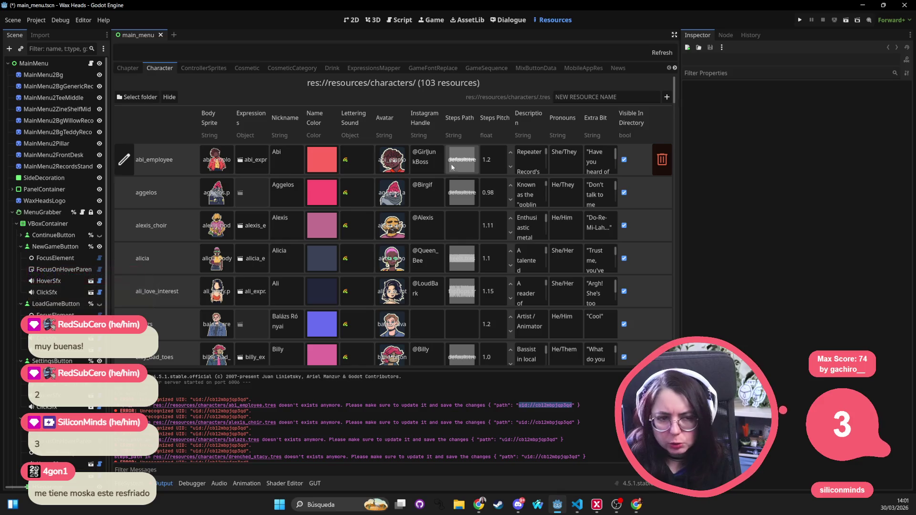
key("ctrl+s")
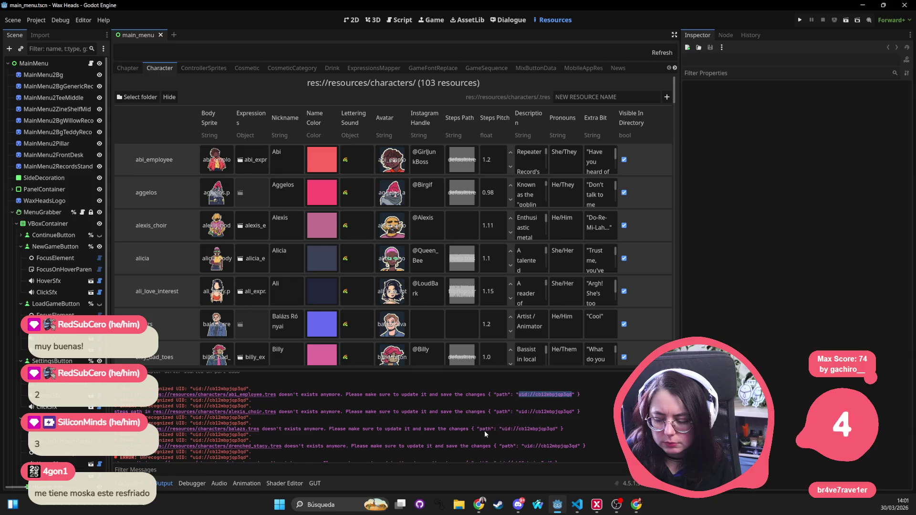
key("alt+Tab")
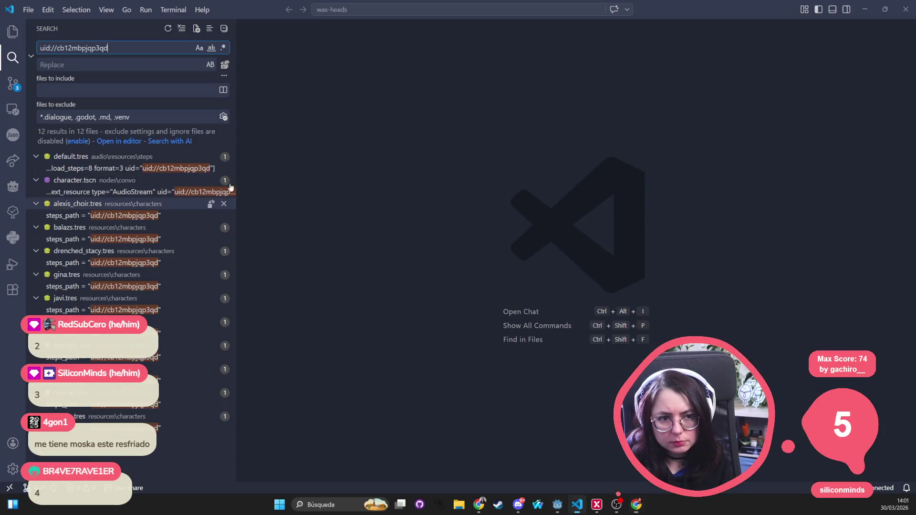
Step: Open each uid://cb12mbpjqp3qd match: default.tres, character.tscn, alexis_choir, balazs, drenched_stacy, gina, javi, mairi
left_click(125, 169)
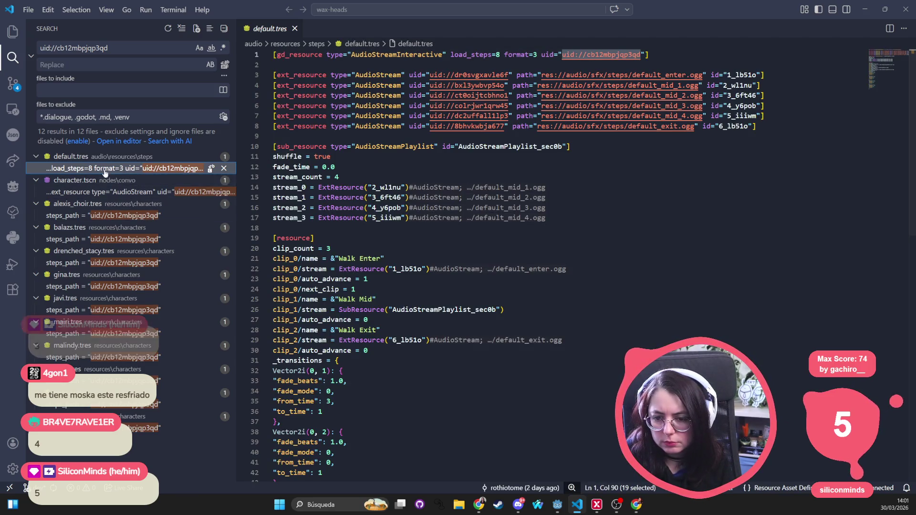
left_click(102, 193)
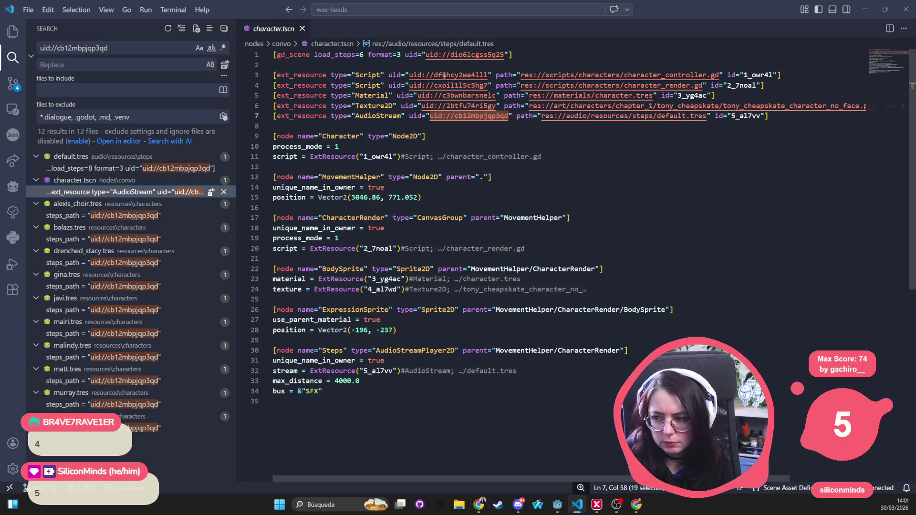
left_click(134, 216)
left_click(122, 240)
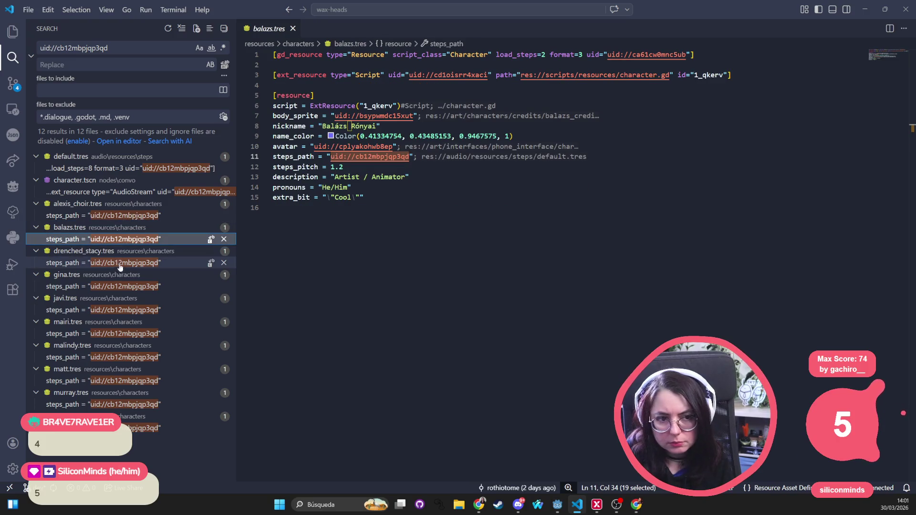
left_click(122, 263)
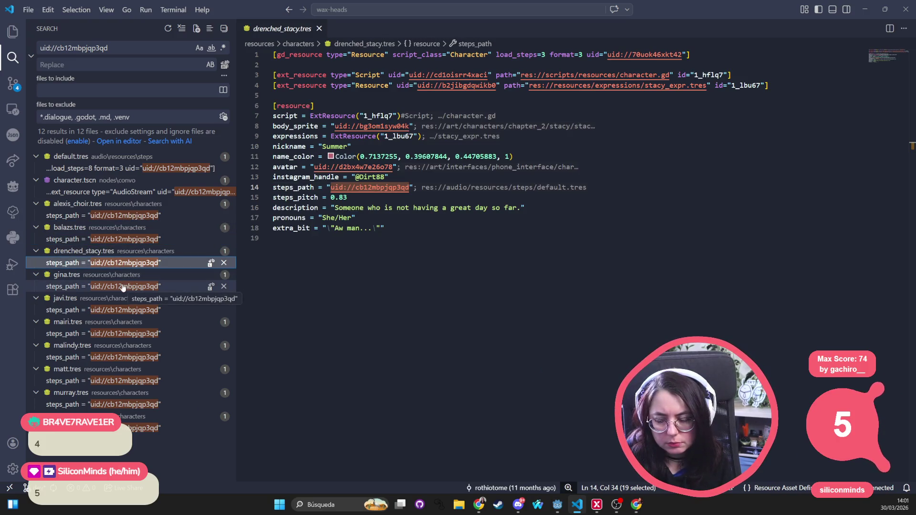
left_click(123, 287)
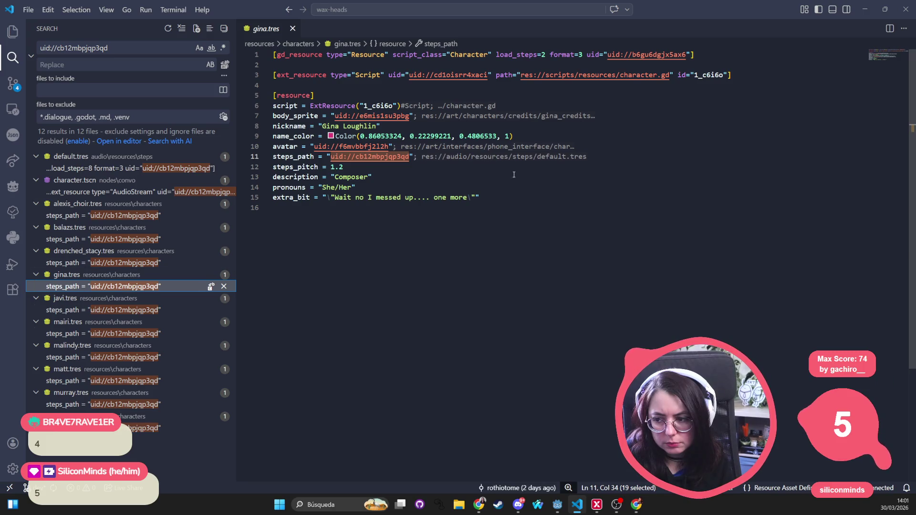
left_click(111, 312)
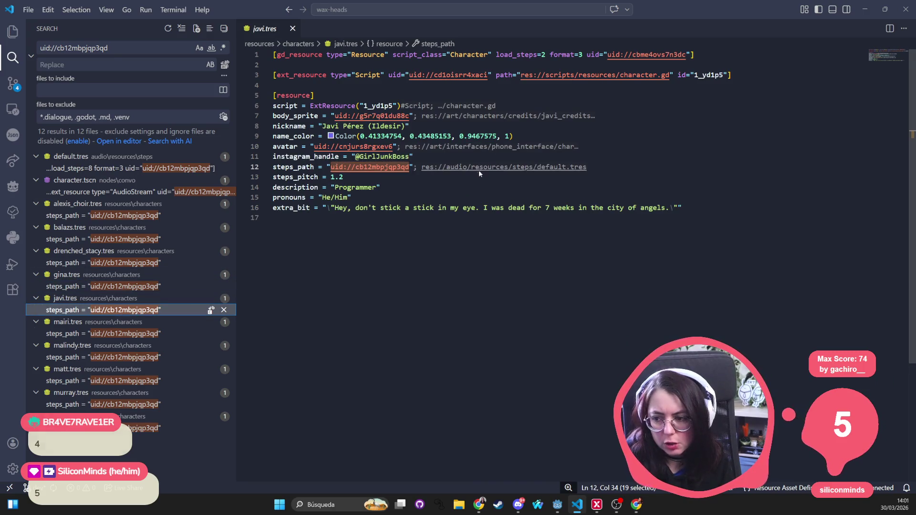
left_click(143, 334)
Step: Copy uid://bo5ybrb4wh8q4 from Godot's error log and search the VS Code project for it
key("alt+Tab")
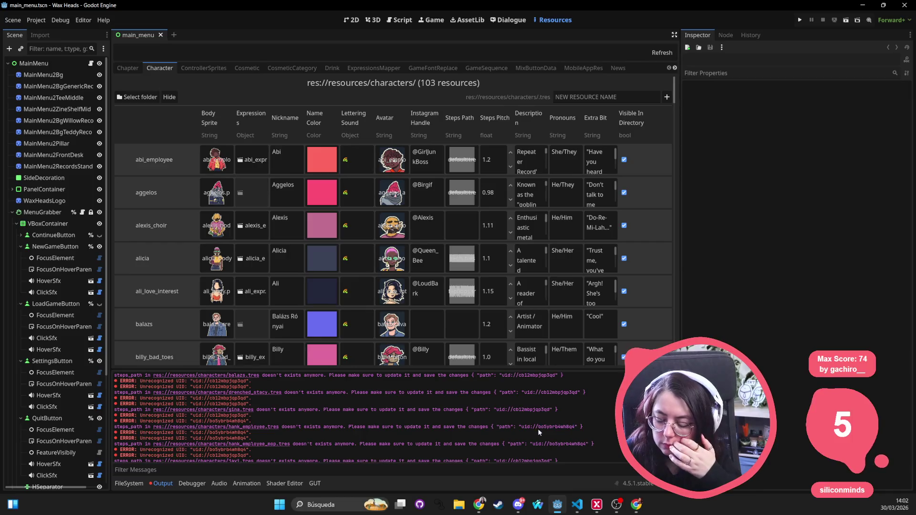
left_click_drag(522, 426, 576, 430)
key("ctrl+c")
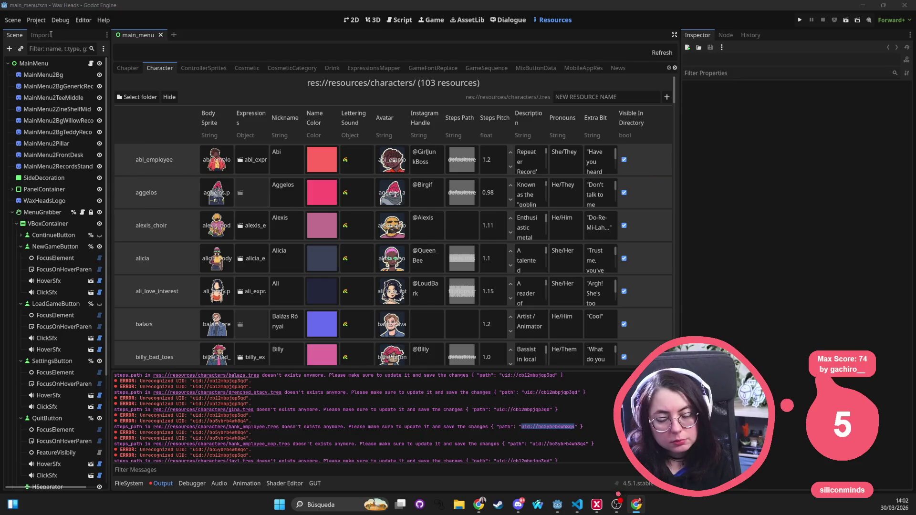
key("alt+Tab")
triple_click(98, 48)
key("ctrl+v")
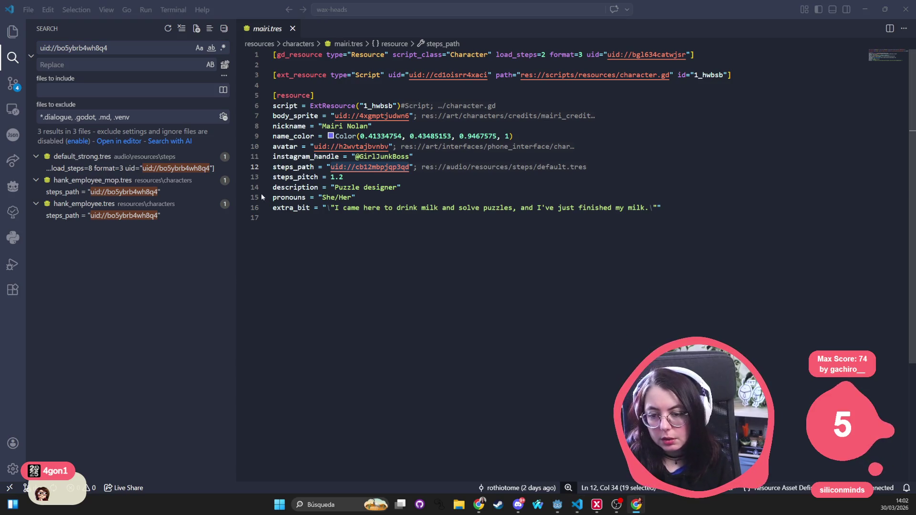
Step: Return to Godot and scroll the Output log down to the character steps_path errors
key("alt+Tab")
scroll(310, 417, "down", 2)
scroll(307, 412, "down", 2)
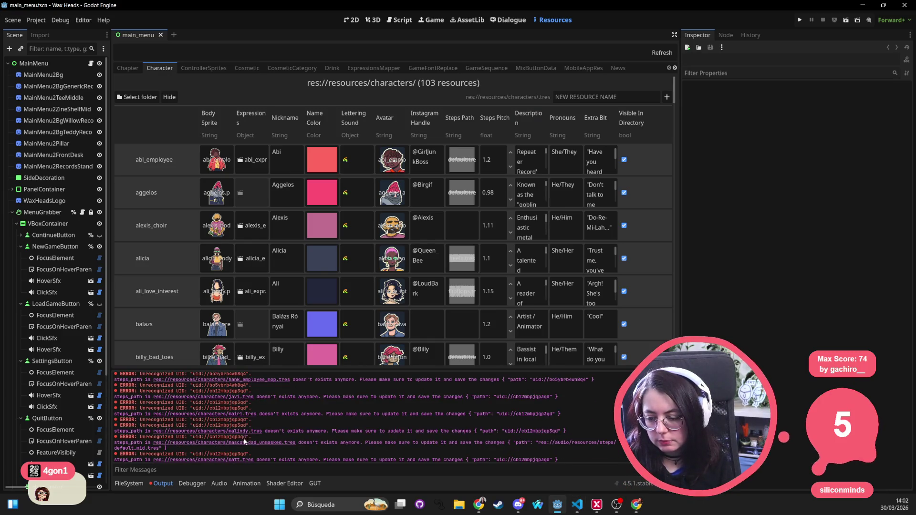
Step: Read all the unrecognized-UID errors, then open default_strong.tres in VS Code to inspect its uid
scroll(263, 446, "down", 1)
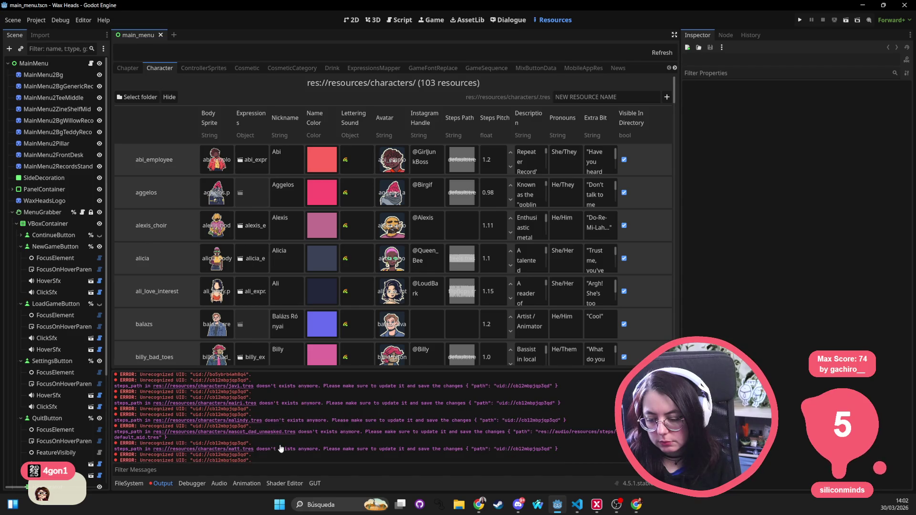
scroll(280, 448, "down", 1)
scroll(280, 448, "down", 4)
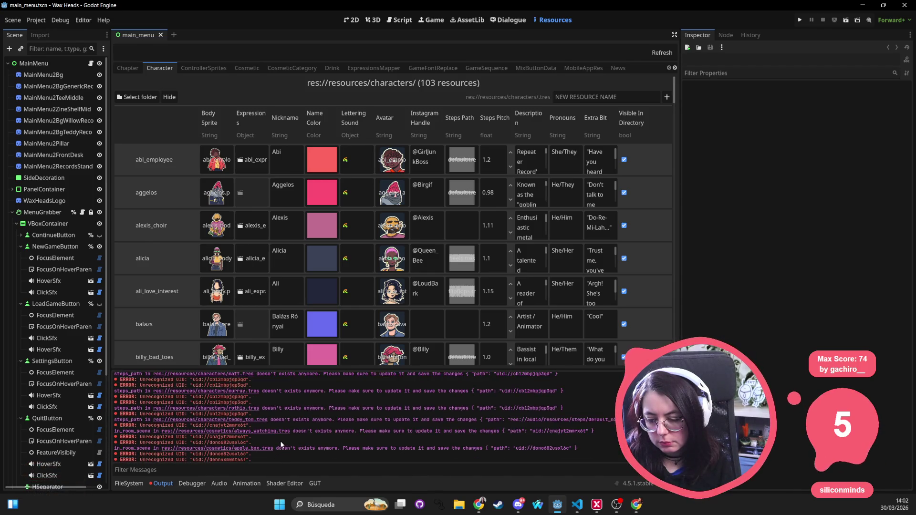
scroll(229, 436, "down", 8)
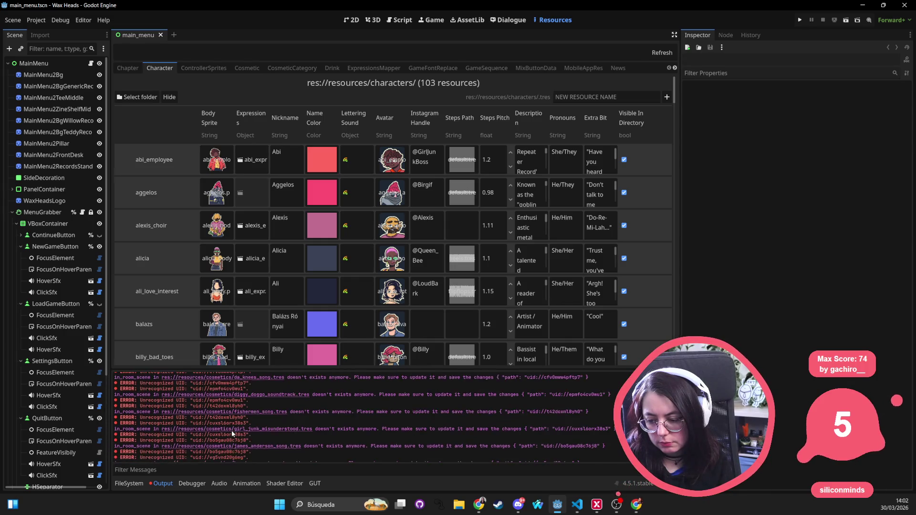
scroll(230, 430, "down", 4)
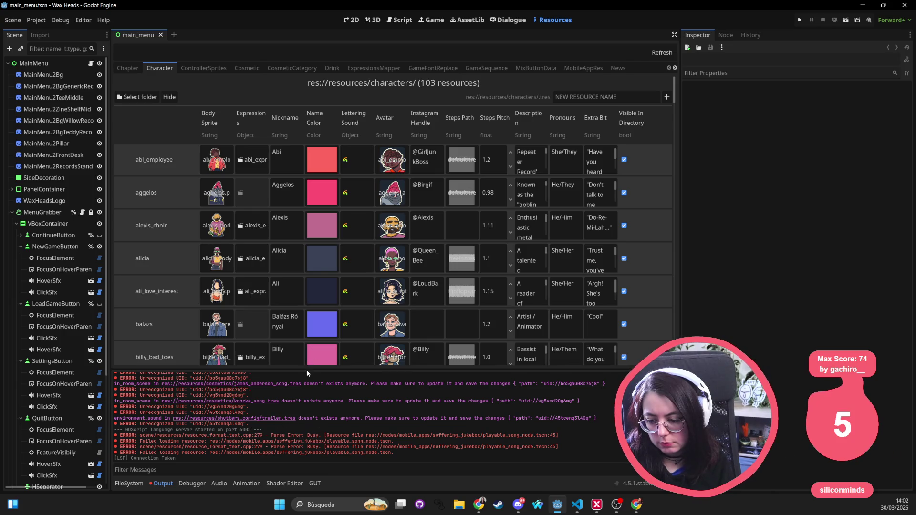
left_click_drag(307, 368, 307, 190)
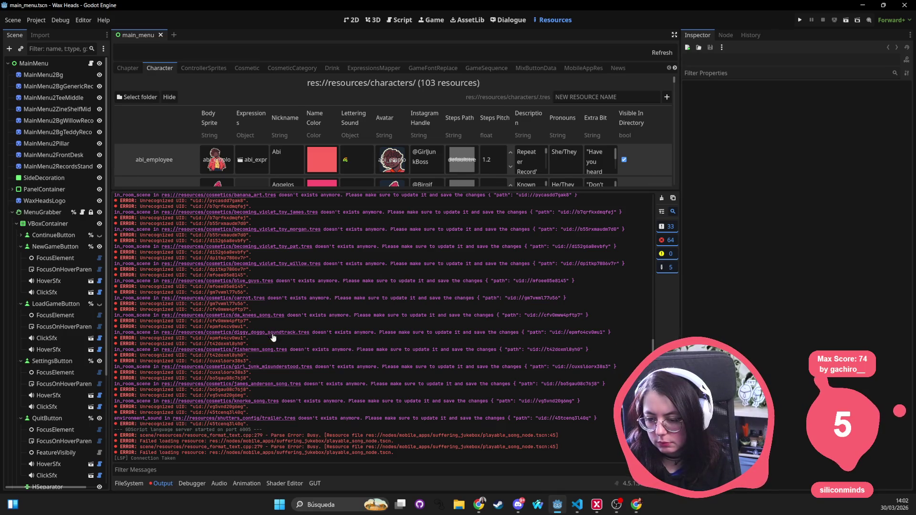
key("alt+Tab")
left_click(109, 170)
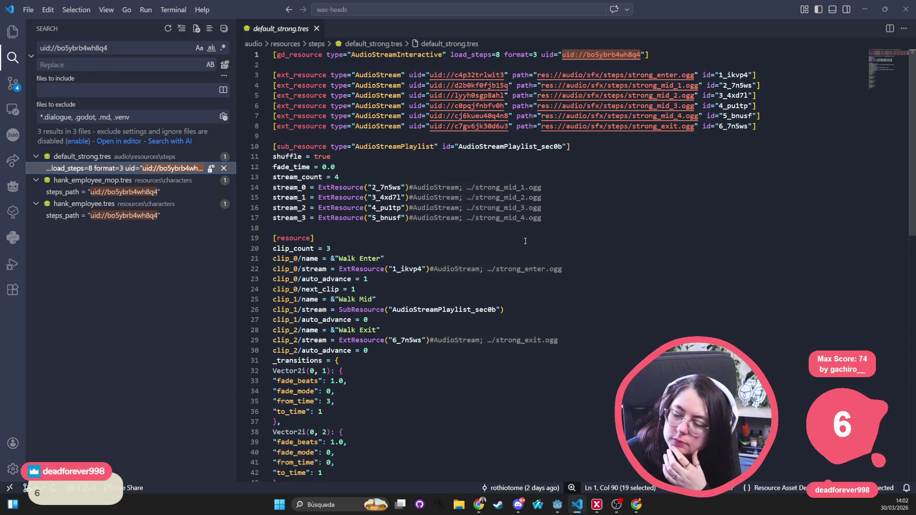
Step: Leave default_strong.tres and return to the Godot editor, which reloads the project
key("alt+Tab")
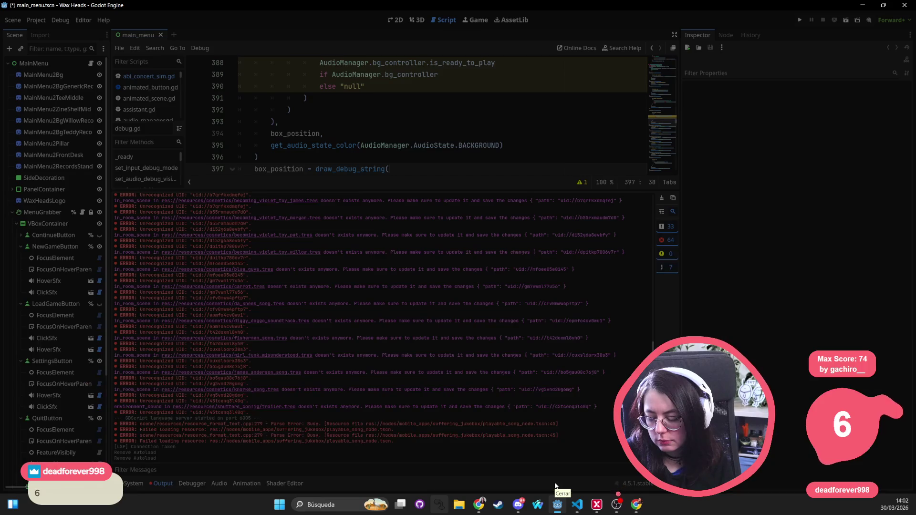
left_click(555, 509)
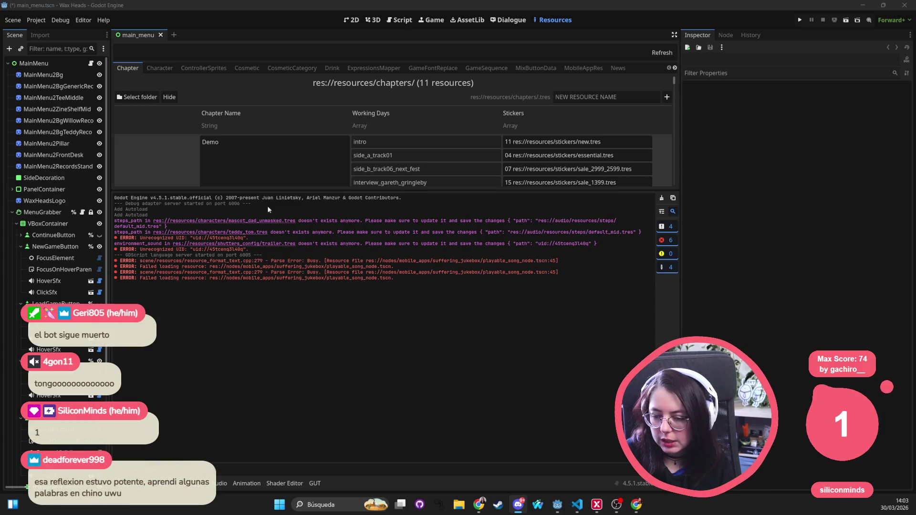
Step: Check the remaining default_mid.tres error, shrink the log, and select the MainMenu root node
left_click_drag(115, 229, 145, 228)
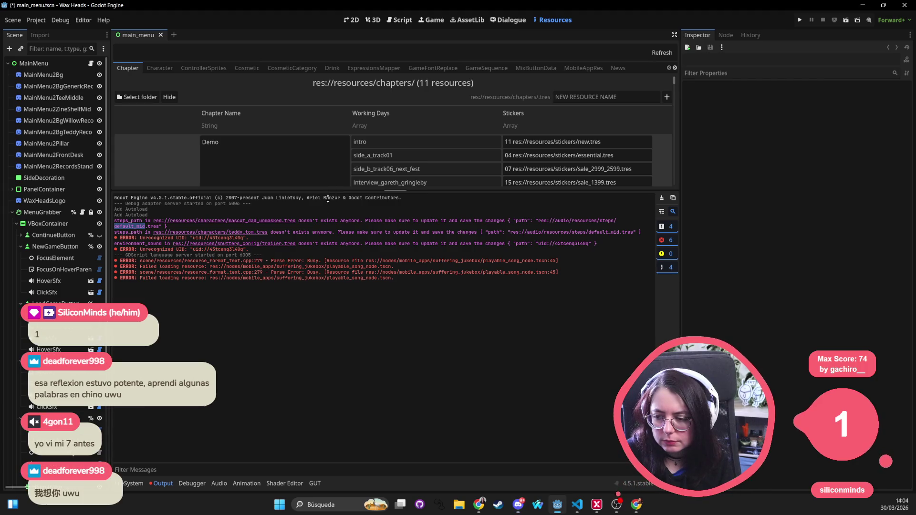
left_click_drag(330, 189, 330, 324)
mouse_move(246, 201)
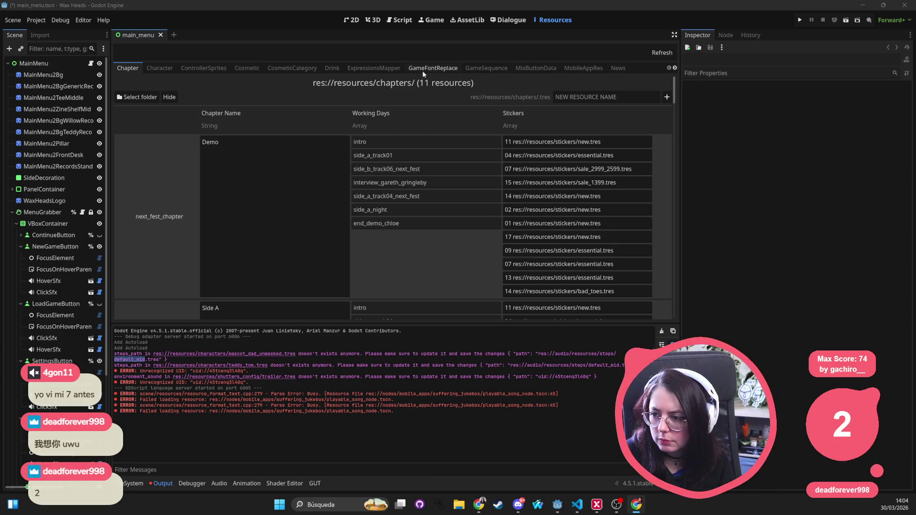
left_click(52, 65)
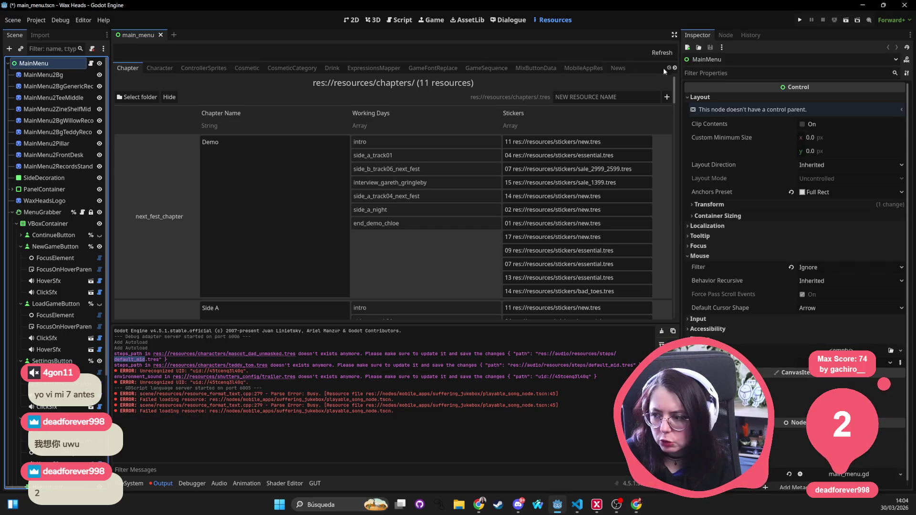
Step: Scroll the Resources tab bar and switch to the Character resources table
left_click(674, 68)
left_click(675, 68)
left_click(674, 68)
left_click(675, 67)
left_click(675, 68)
left_click(674, 68)
left_click(675, 68)
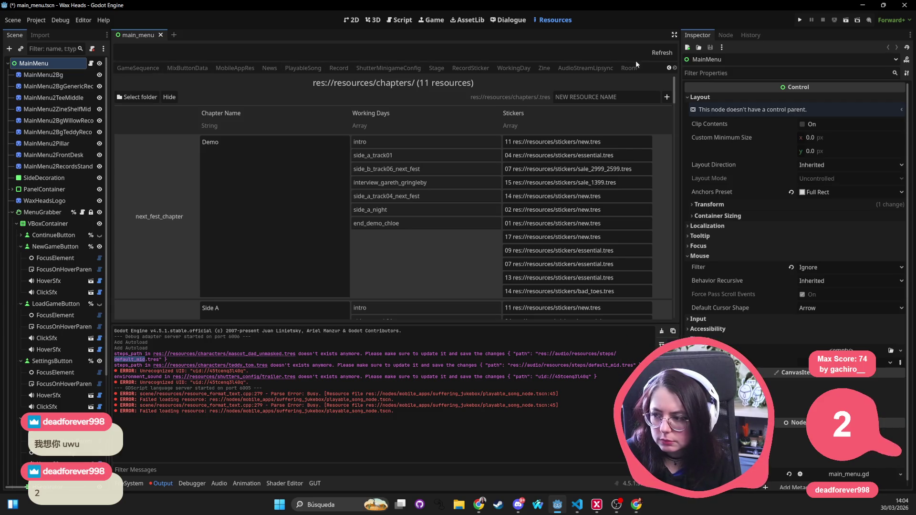
left_click(669, 68)
left_click(670, 69)
left_click(670, 68)
left_click(669, 68)
left_click(669, 68)
left_click(669, 68)
left_click(669, 68)
left_click(130, 68)
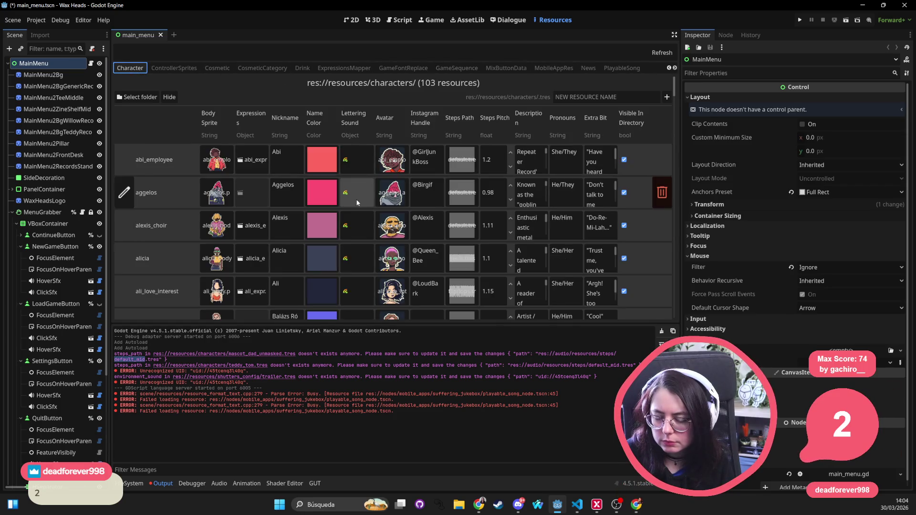
Step: Find mascot_dad_unmasked and open the file picker for its steps path
scroll(370, 199, "down", 5)
scroll(298, 210, "down", 10)
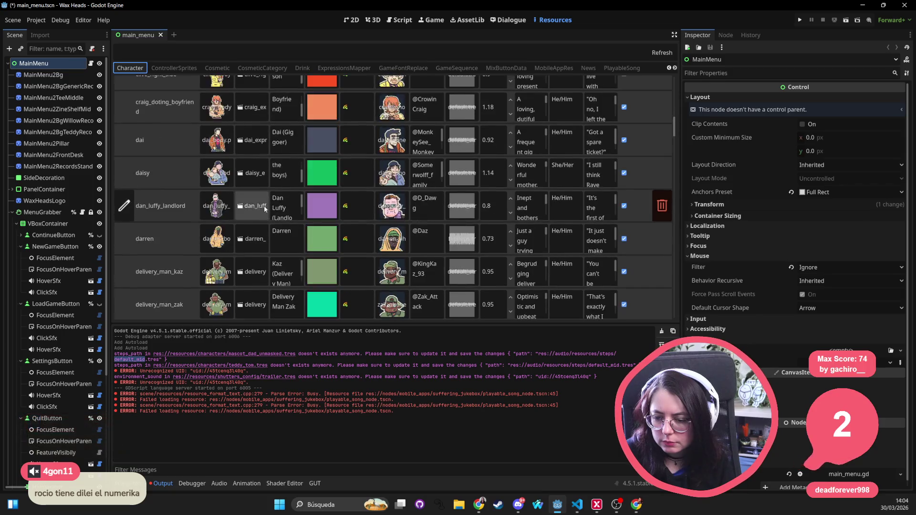
scroll(184, 215, "down", 10)
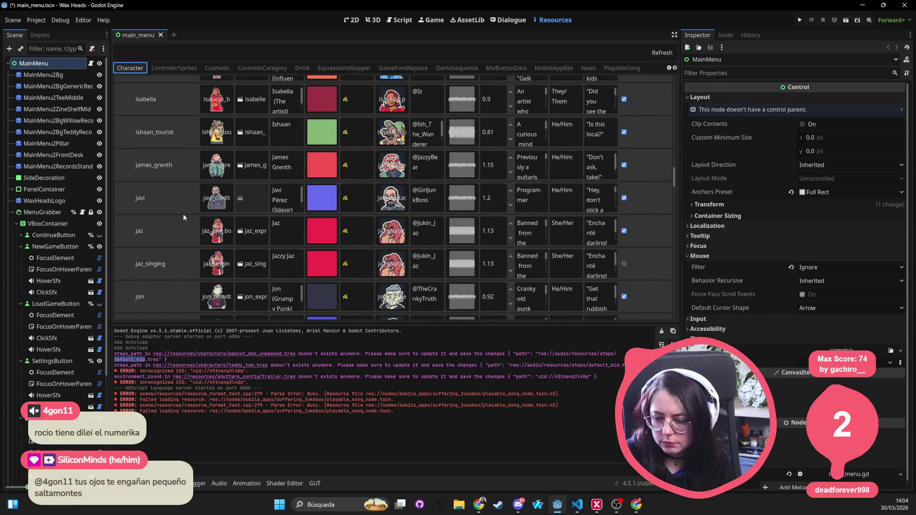
scroll(166, 207, "up", 2)
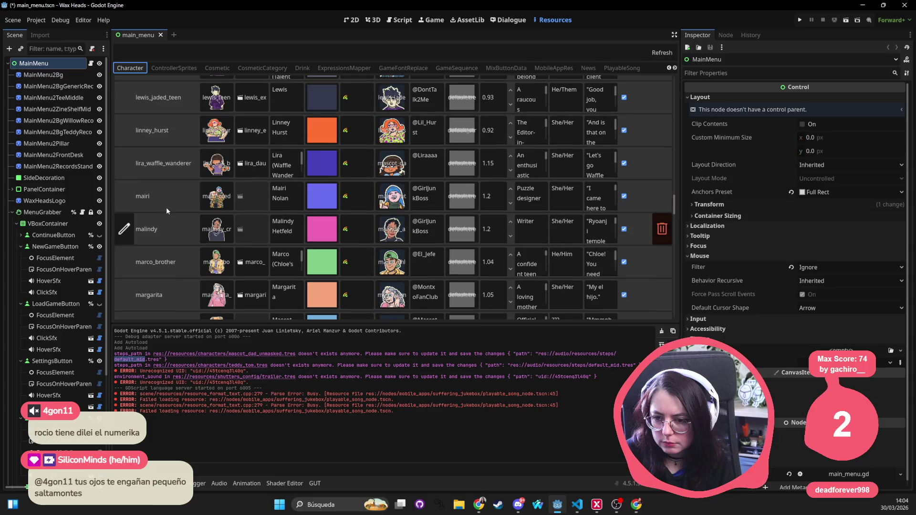
scroll(164, 191, "up", 3)
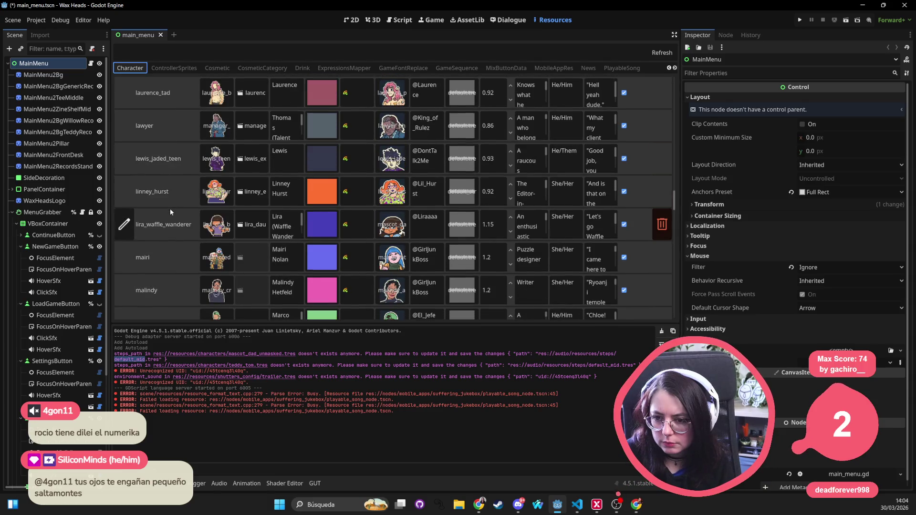
scroll(167, 208, "down", 4)
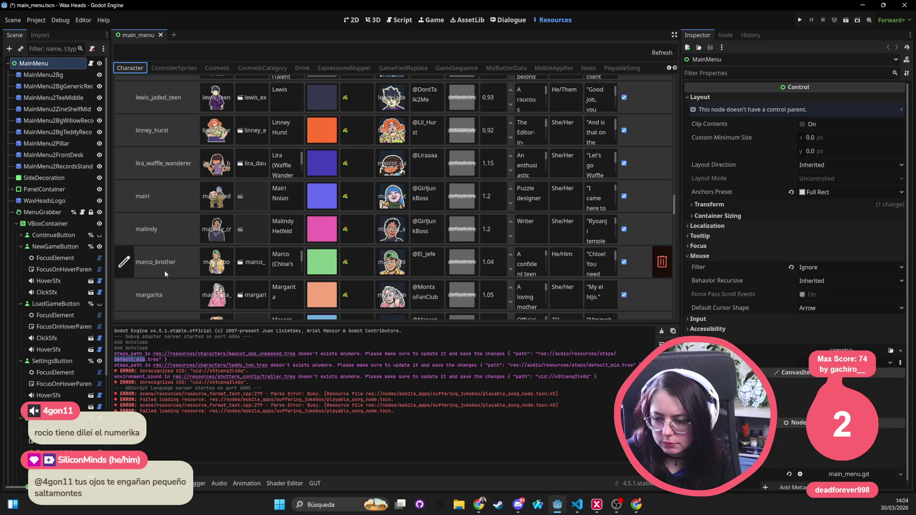
scroll(164, 270, "down", 2)
scroll(175, 271, "down", 2)
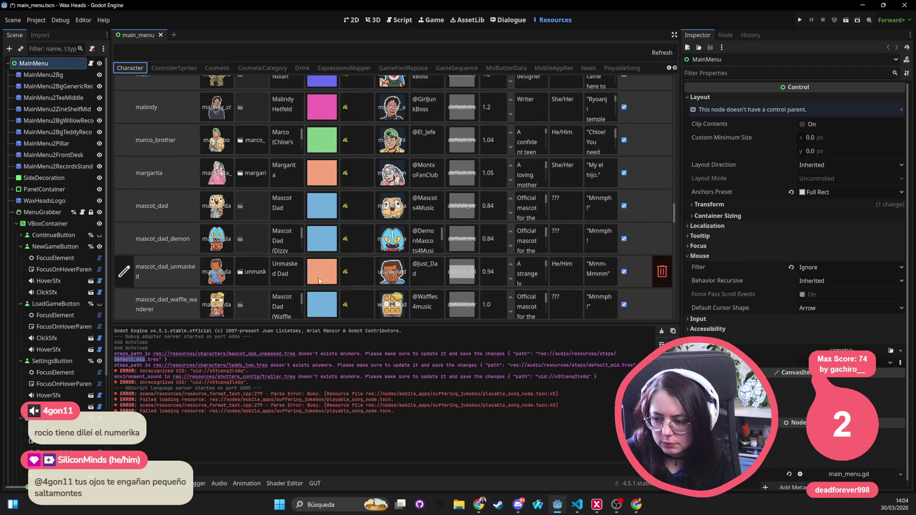
left_click(466, 279)
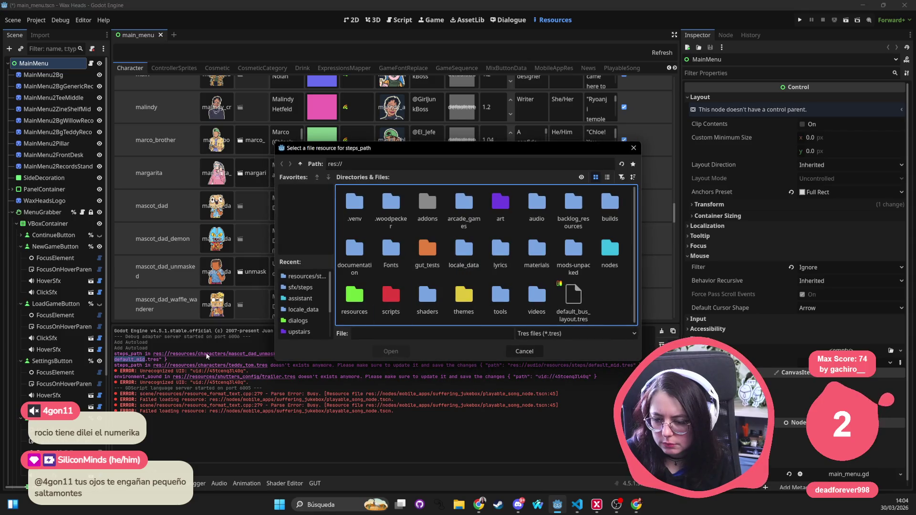
Step: Set mascot_dad_unmasked's steps path to default.tres from res://audio/resources/steps
left_click(306, 276)
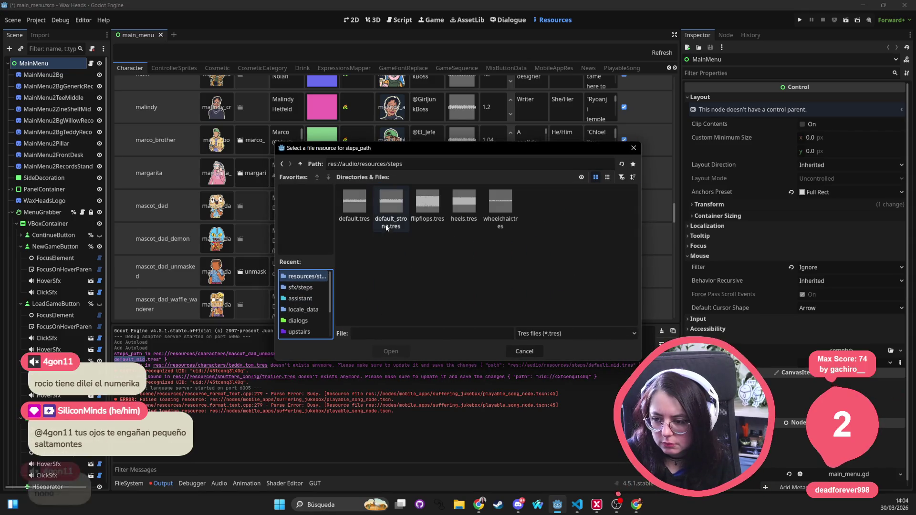
double_click(354, 201)
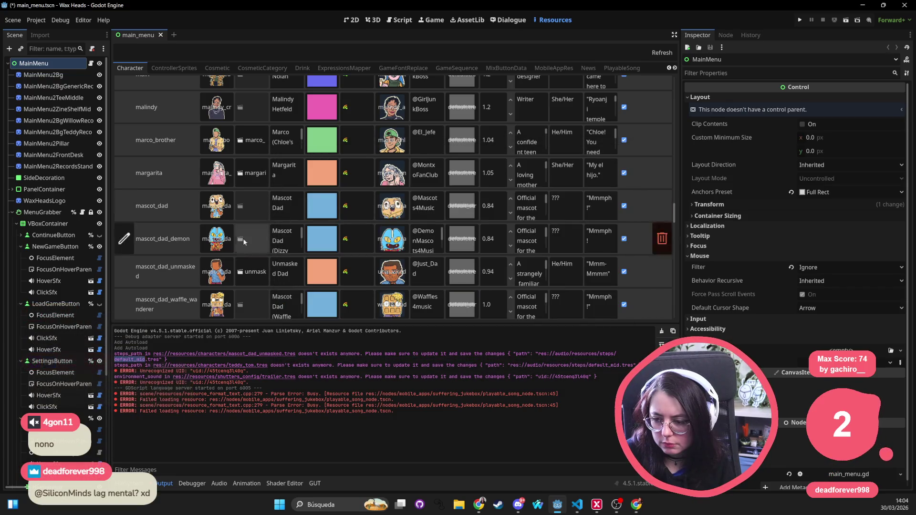
Step: Scroll to teddy_tom and set its steps file to default.tres from audio/resources/steps
mouse_move(186, 240)
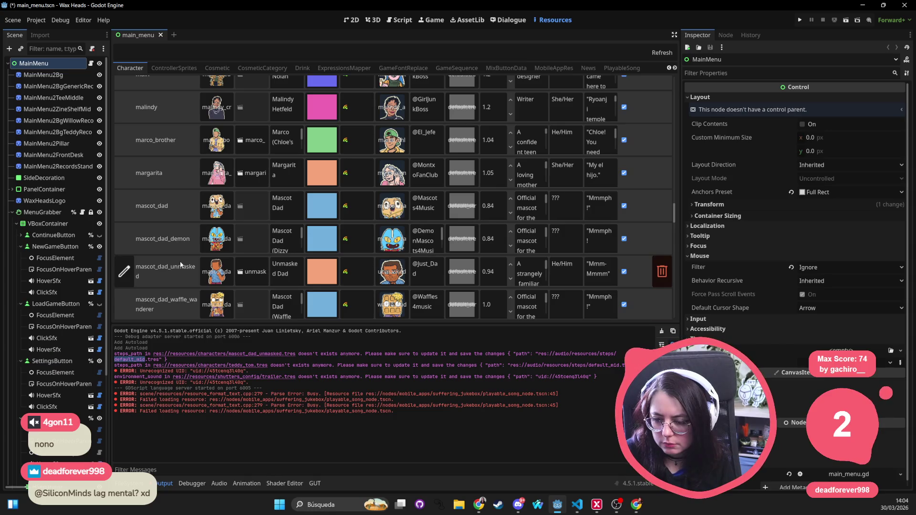
scroll(164, 205, "up", 3)
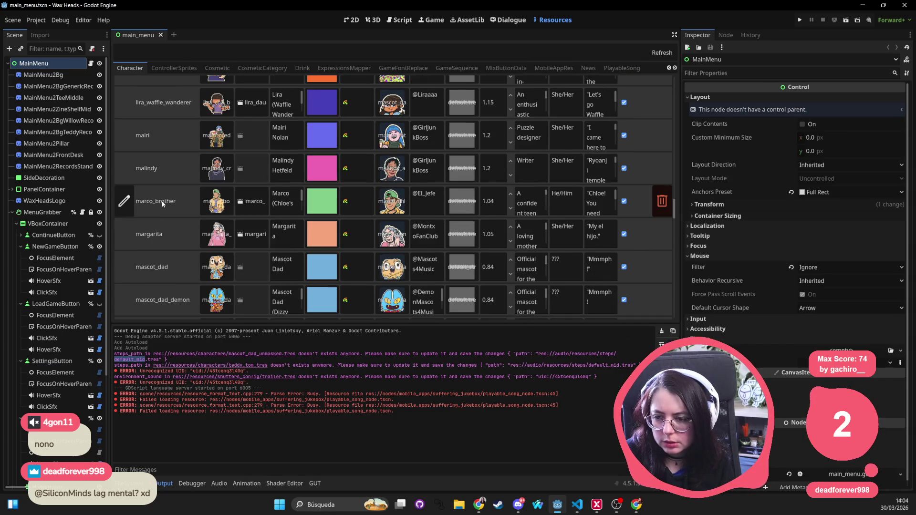
scroll(167, 202, "up", 4)
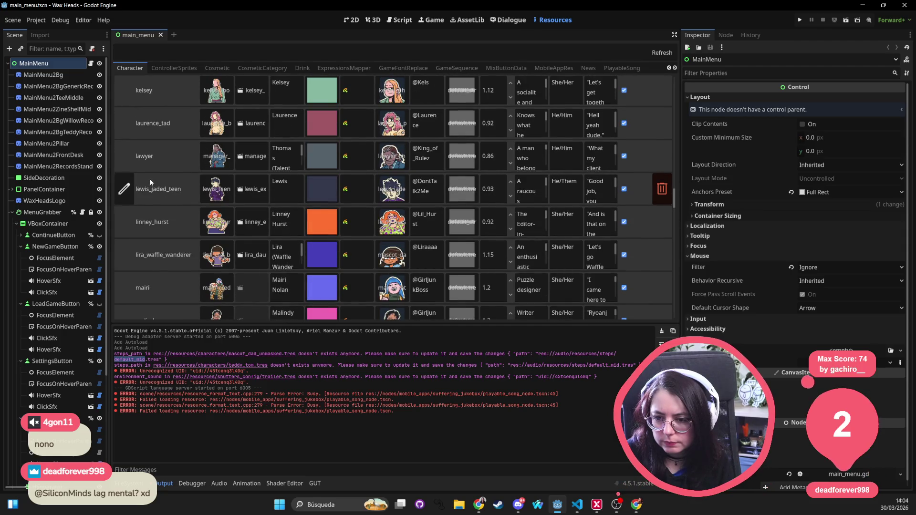
scroll(154, 244, "down", 9)
scroll(154, 242, "down", 15)
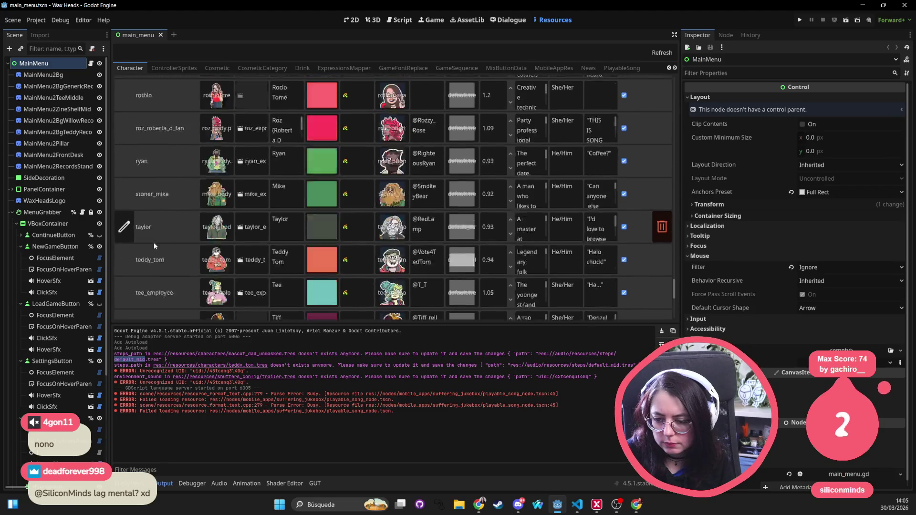
scroll(154, 242, "down", 2)
left_click(448, 206)
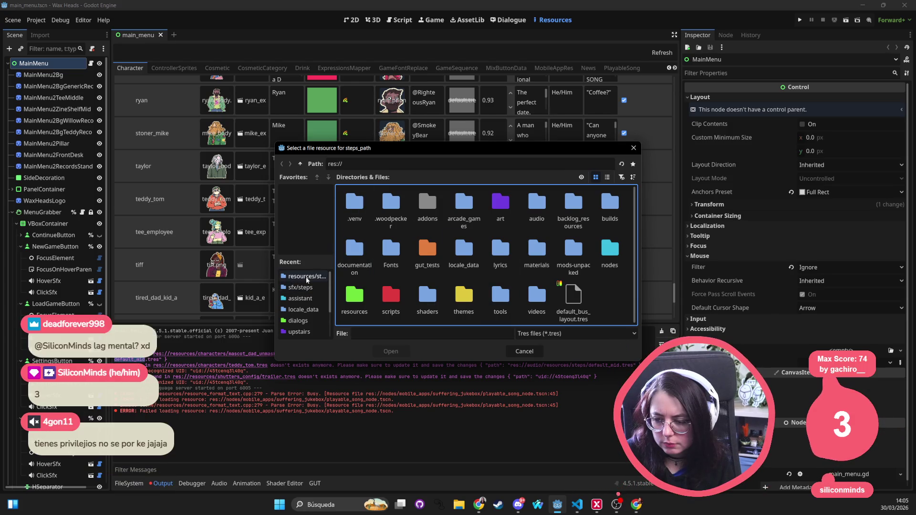
left_click(311, 274)
left_click(392, 204)
double_click(393, 205)
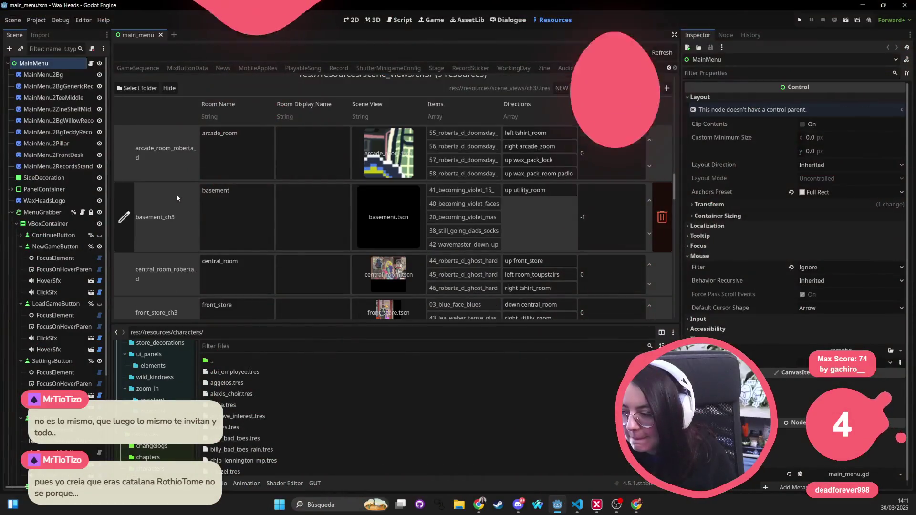
Step: Scroll through the remaining Room resources, then switch to the GameSequence table
scroll(164, 193, "down", 10)
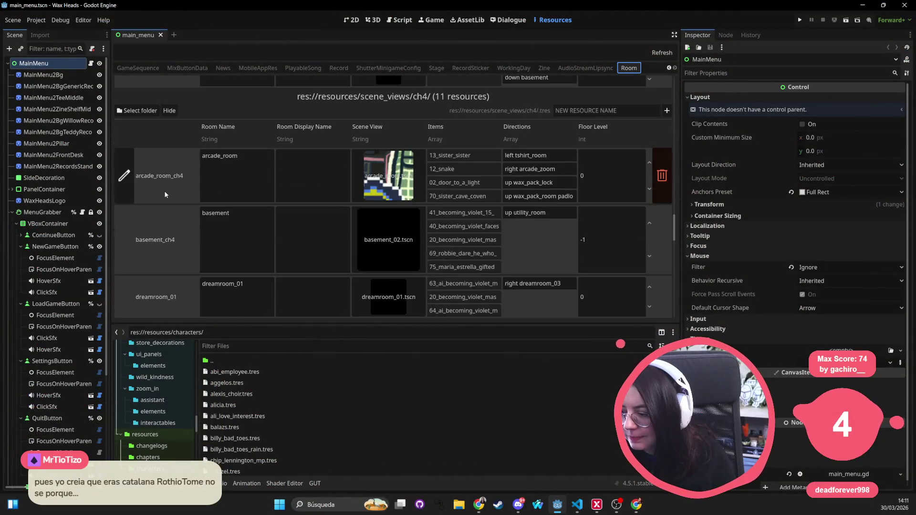
scroll(165, 194, "down", 10)
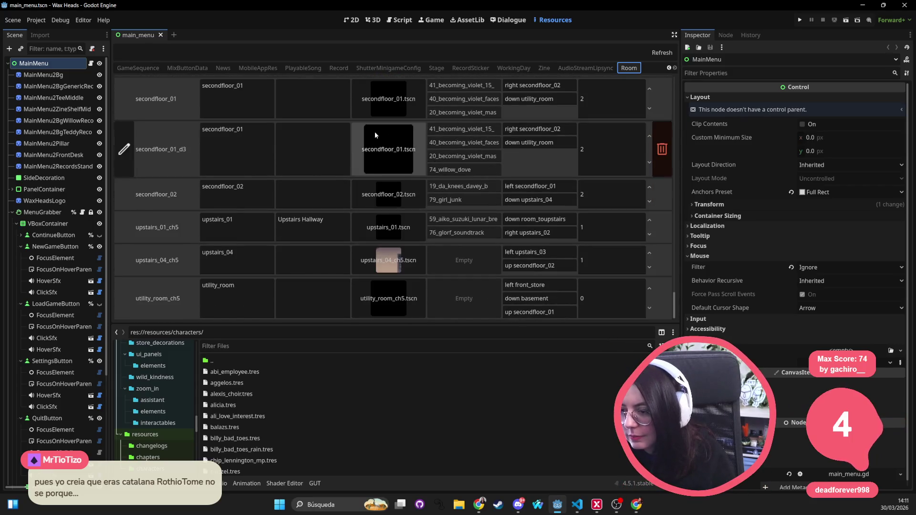
left_click(143, 70)
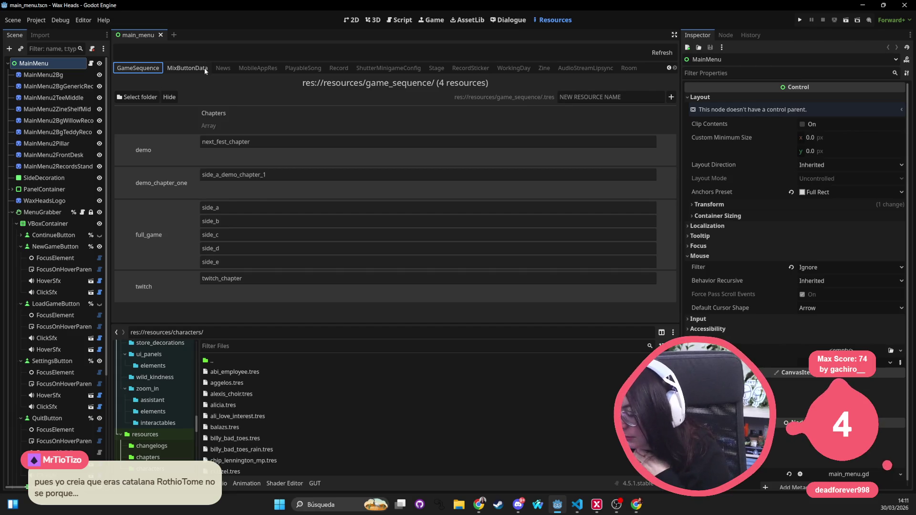
Step: Show the Output log and clear all its load-error messages
left_click(161, 487)
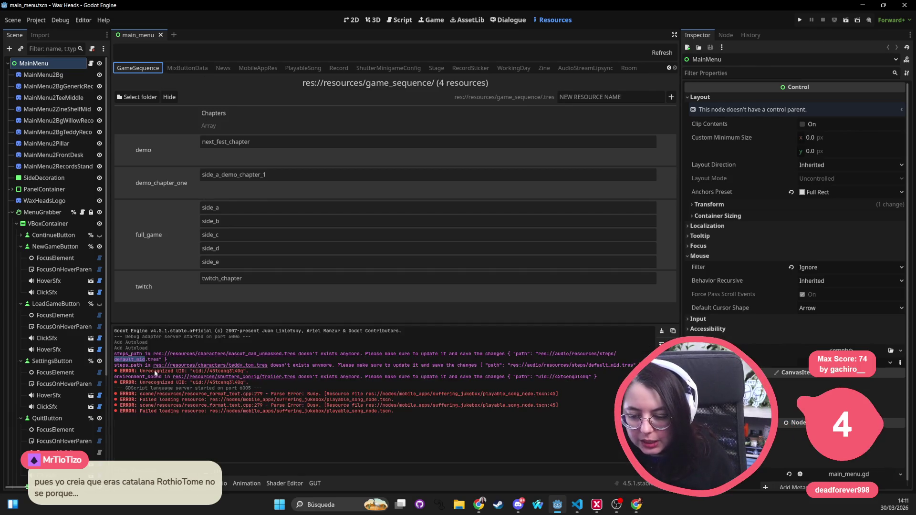
left_click(661, 332)
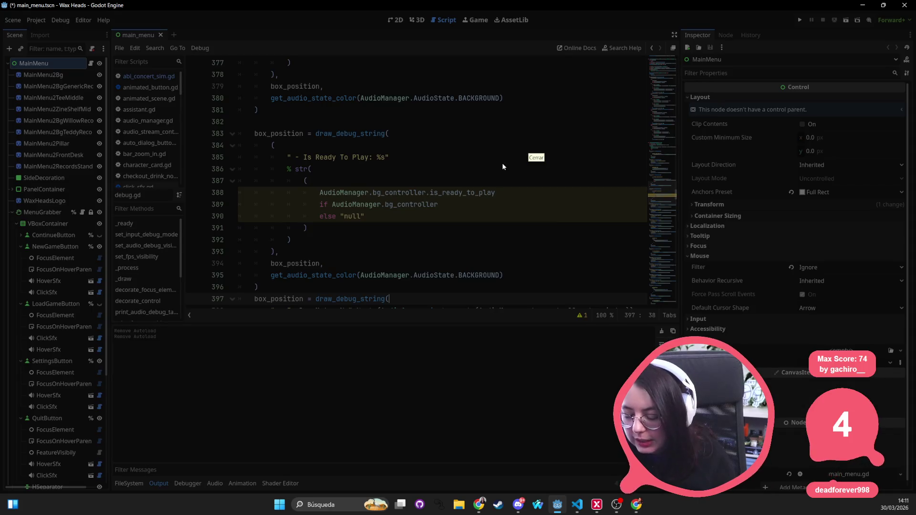
Step: Bring Visual Studio Code back to default_strong.tres and its uid://bo5ybrb4wh8q4 search results
key("alt+Tab")
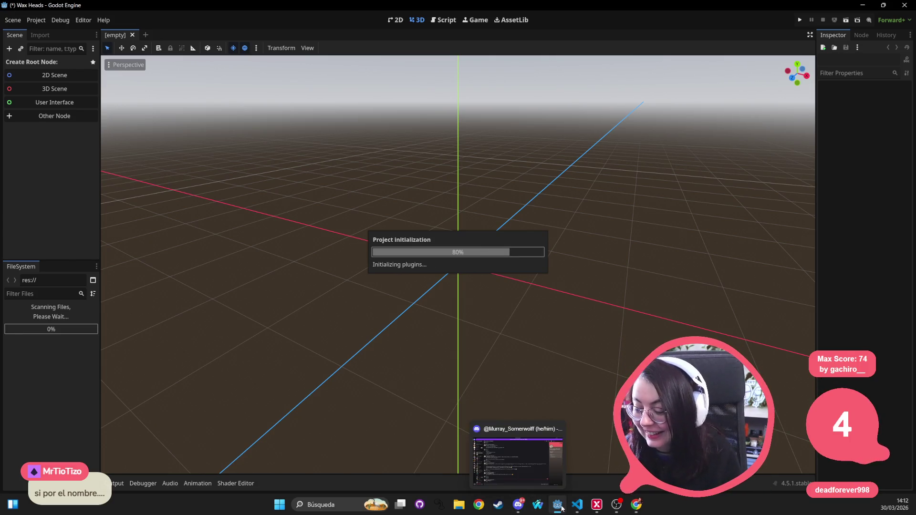
left_click(577, 504)
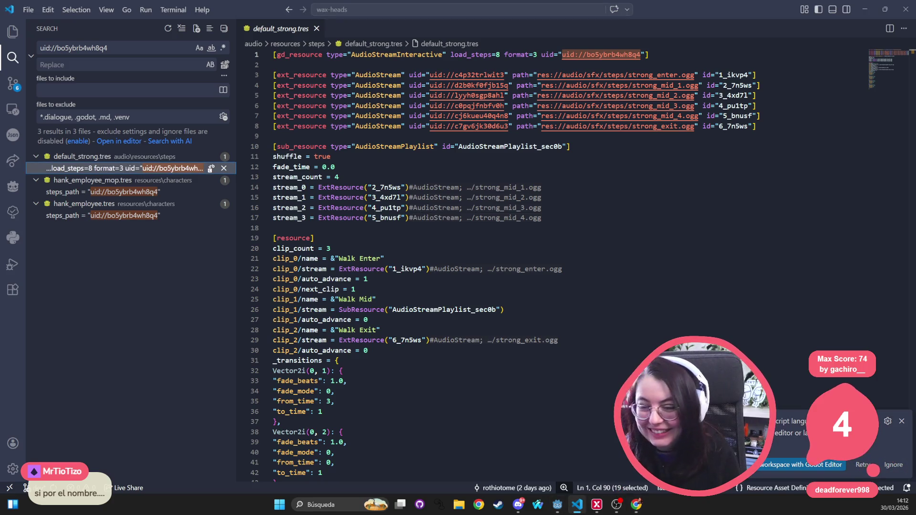
Step: Dismiss the Godot toast, close default_strong.tres and show the project tree in VS Code's Explorer
left_click(837, 462)
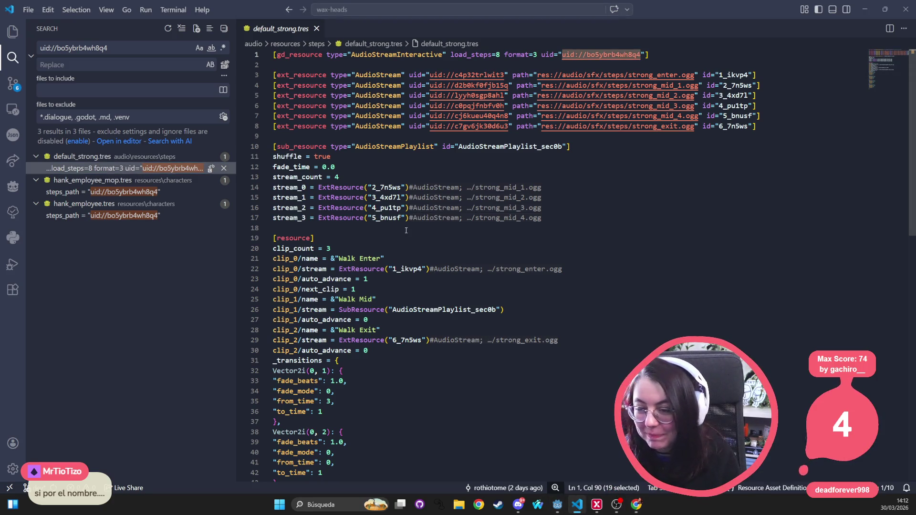
left_click(392, 208)
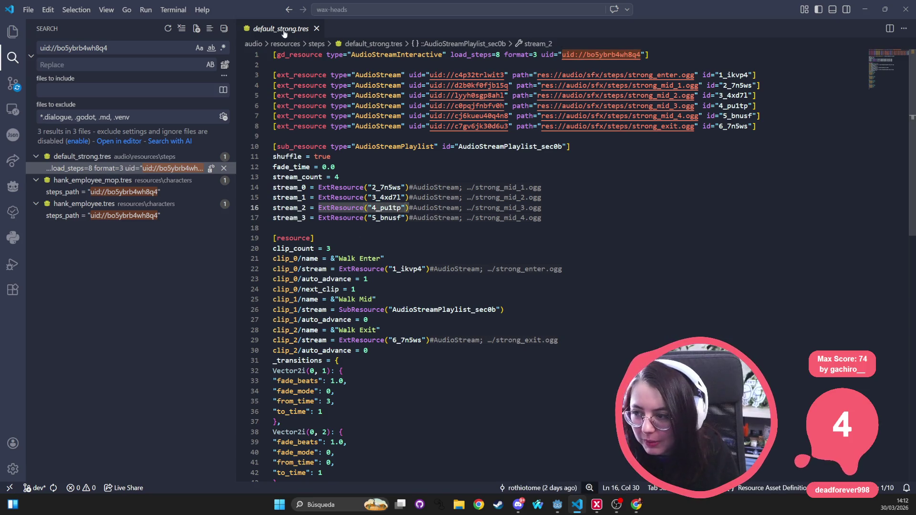
key("ctrl+w")
left_click(12, 32)
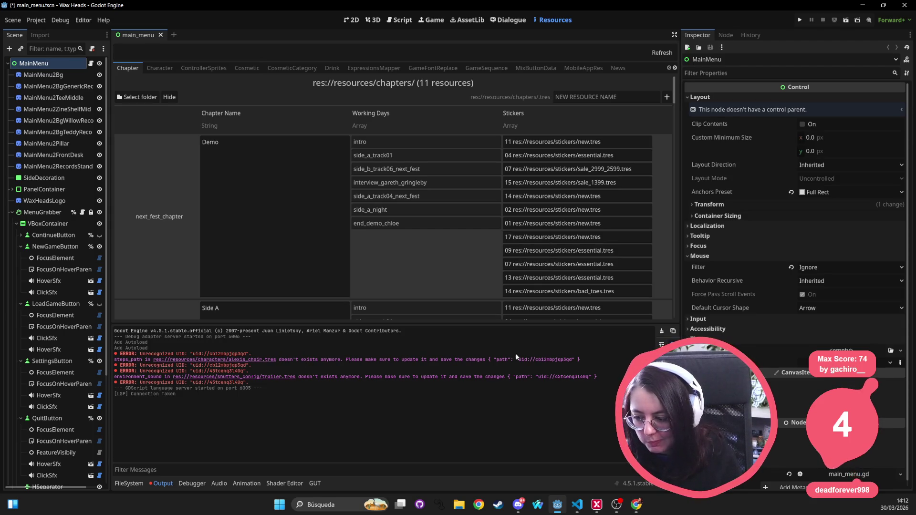
Step: Copy uid://cb12mbpjqp3qd from Godot's error log and search all project files for it in VS Code
left_click_drag(572, 359, 519, 359)
key("ctrl+c")
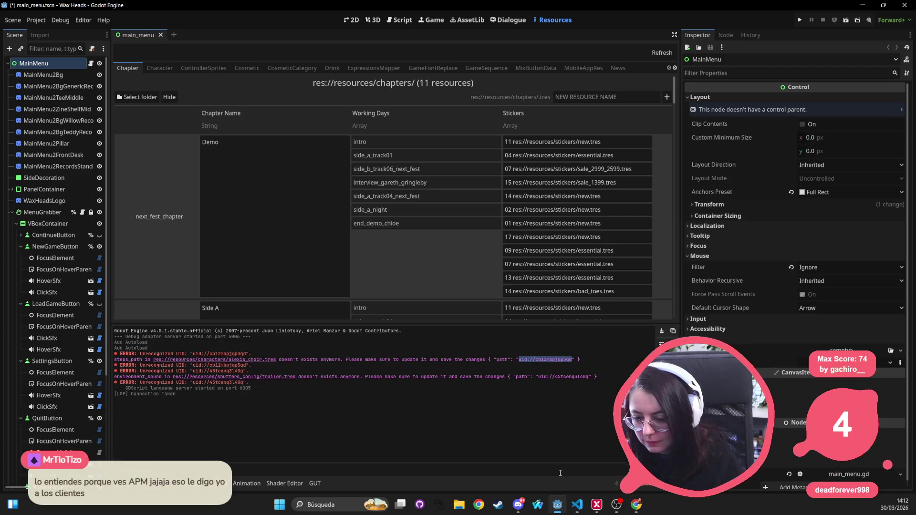
mouse_move(579, 511)
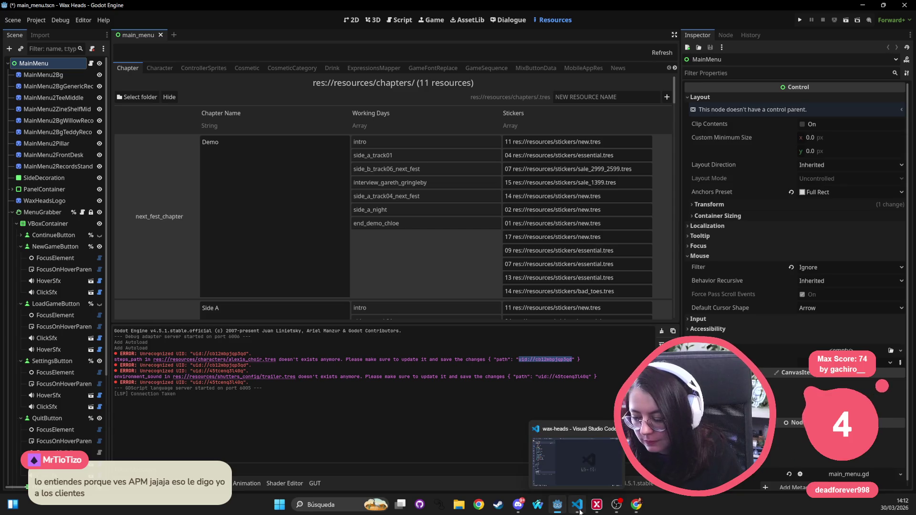
left_click(561, 475)
key("ctrl+shift+f")
key("ctrl+v")
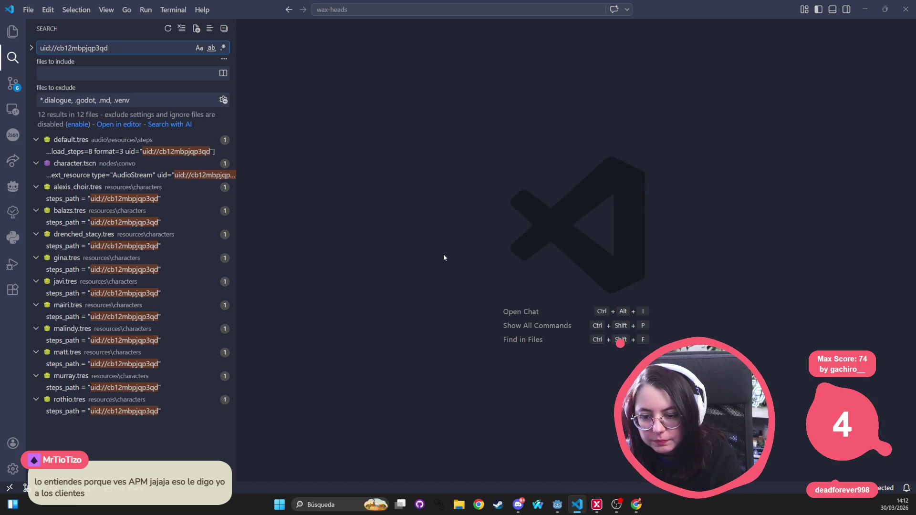
Step: Look over the 12 files that reference the UID, then go back to Godot
key("alt+Tab")
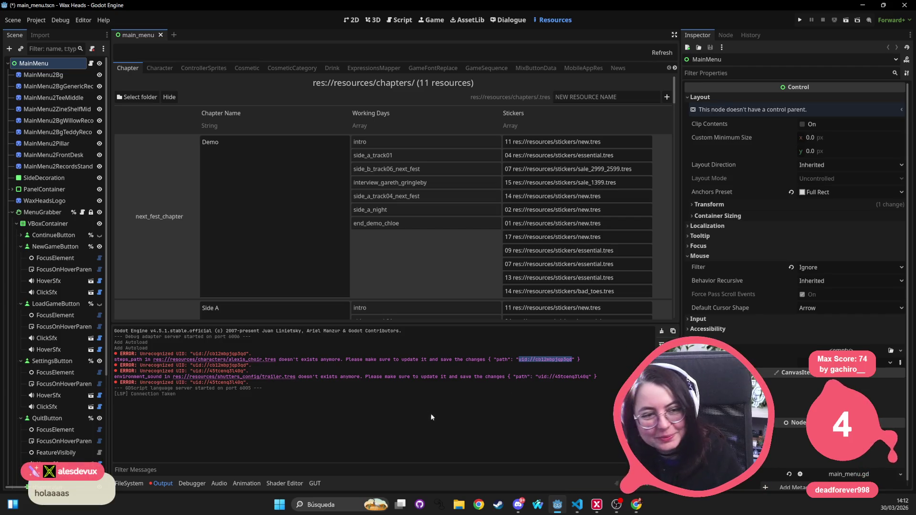
Step: Show main_menu.tscn in the 2D view, then save it and run Wax Heads
left_click(352, 19)
scroll(496, 160, "left", 3)
scroll(496, 161, "down", 3)
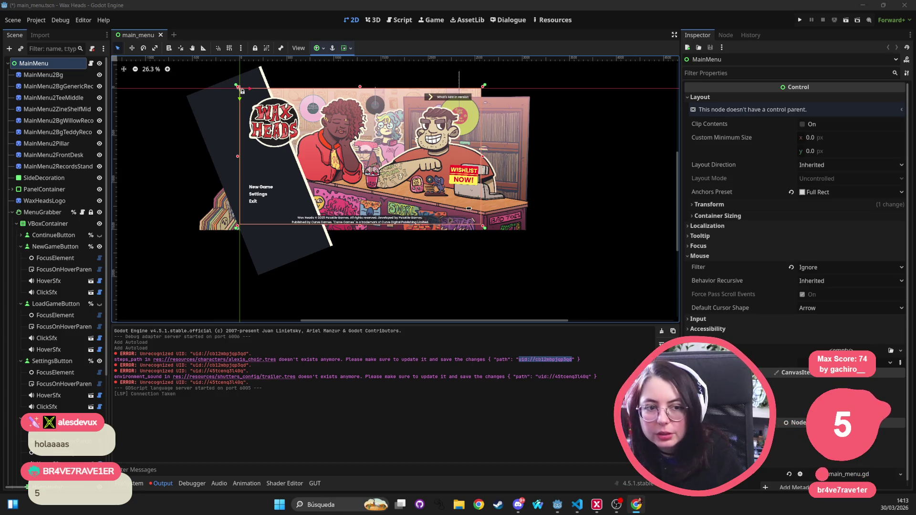
left_click(800, 20)
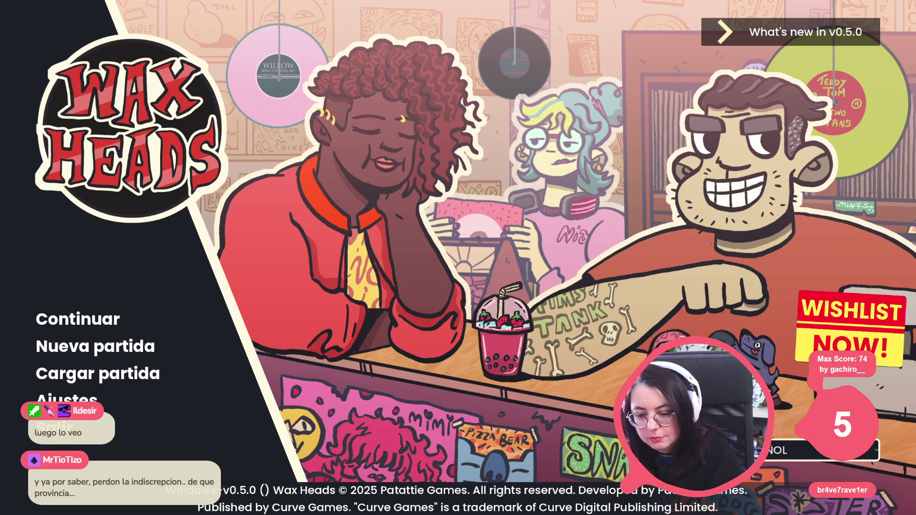
Step: Set Volumen general to 100% under Ajustes > Audio, apply, then choose Continuar to load the save
left_click(85, 399)
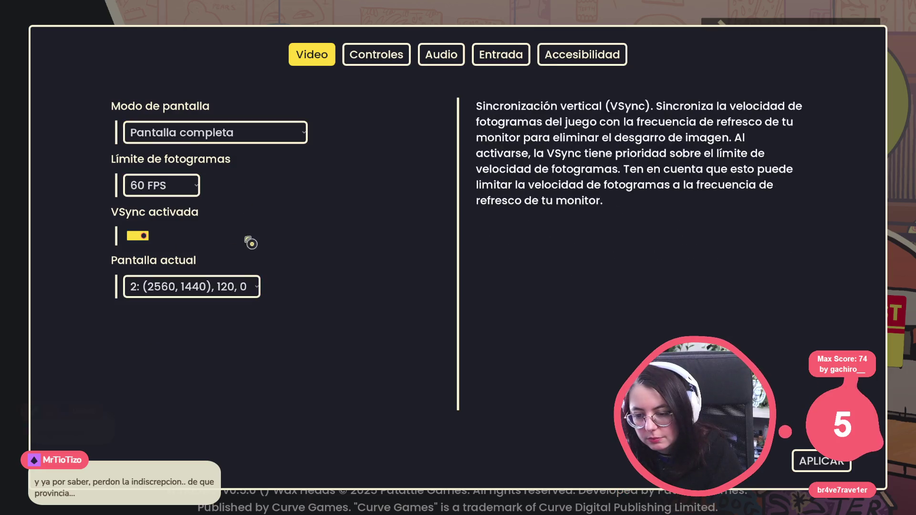
left_click(395, 55)
left_click(443, 54)
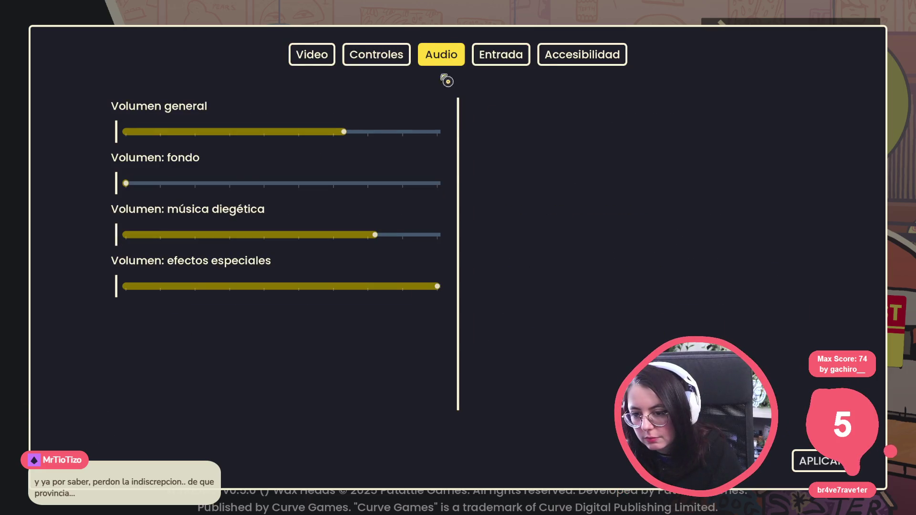
left_click(394, 136)
mouse_move(408, 138)
left_mouse_down()
mouse_move(338, 135)
mouse_move(485, 135)
left_mouse_up()
left_click(810, 461)
key("Escape")
left_click(184, 328)
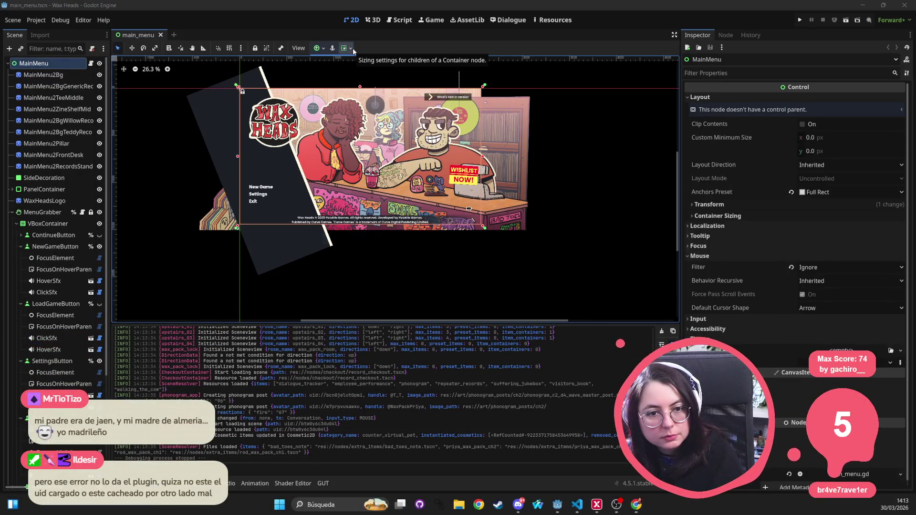
key("alt+Tab")
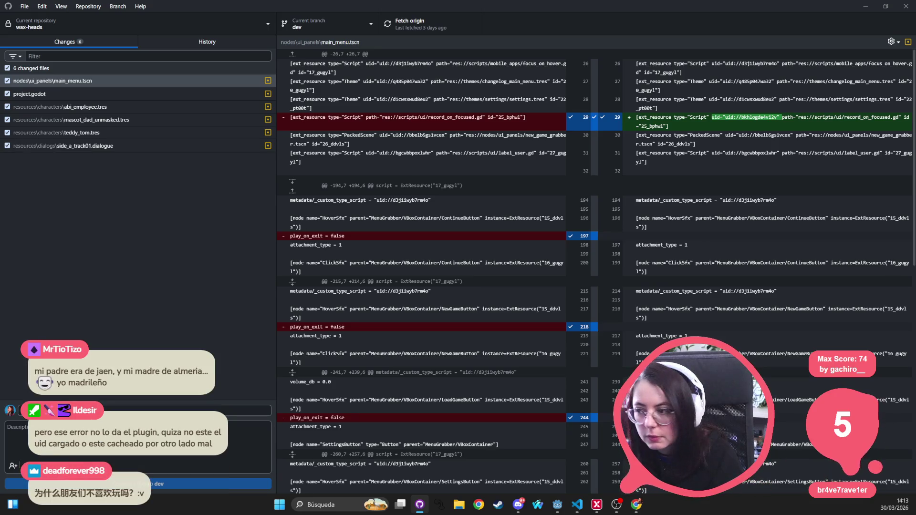
key("alt+Tab")
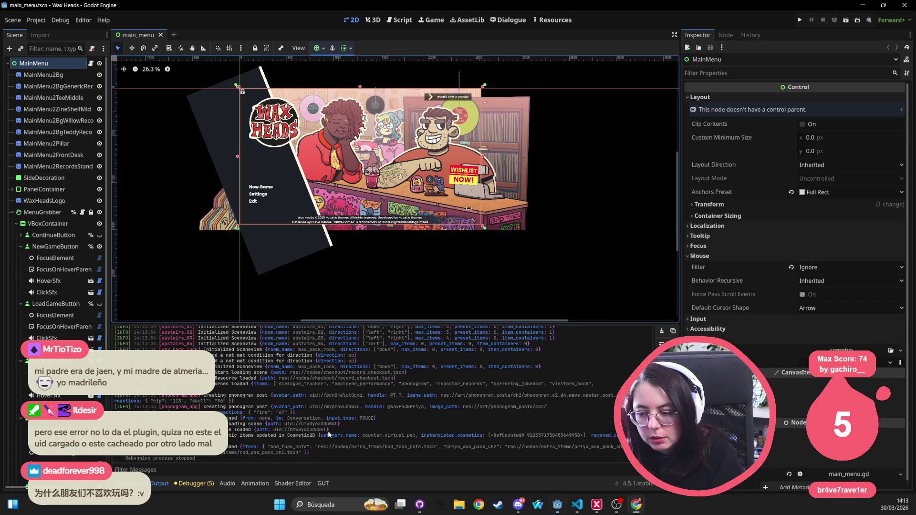
left_click(159, 483)
left_click(159, 484)
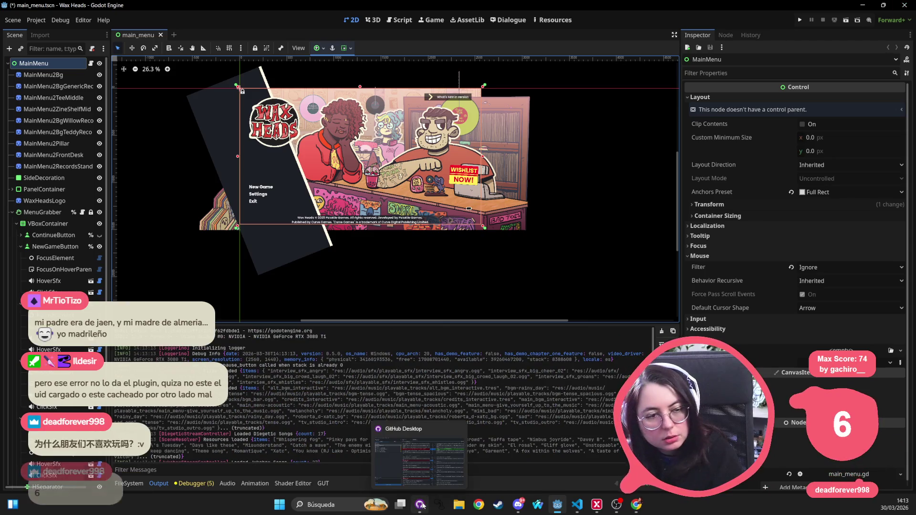
mouse_move(423, 506)
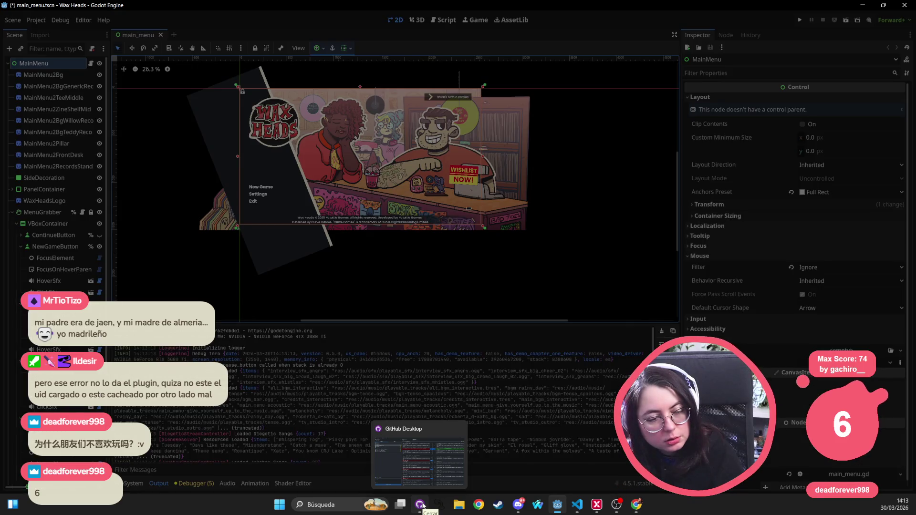
Step: Select the Parse Error lines about playable_song_node.tscn in Godot's Output log, then switch to GitHub Desktop
left_click(421, 504)
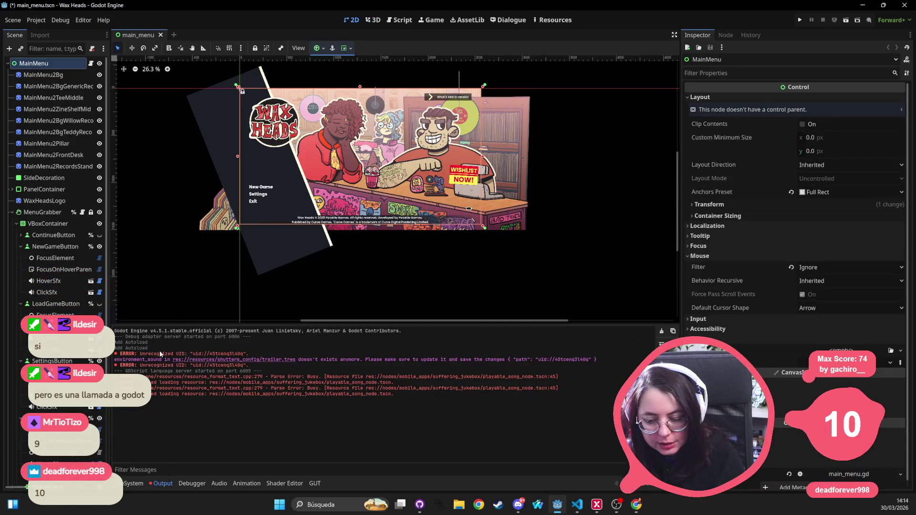
mouse_move(114, 359)
left_mouse_down()
mouse_move(596, 359)
mouse_move(127, 368)
left_mouse_up()
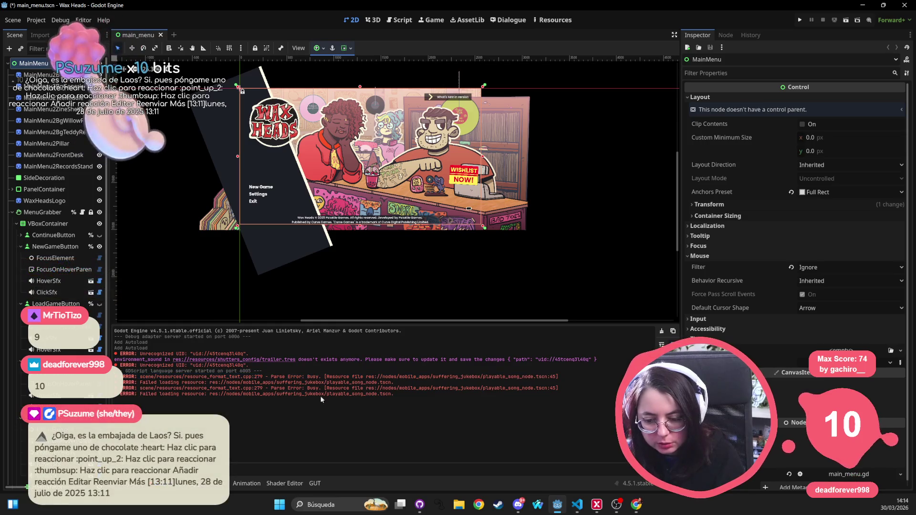
left_click(384, 401)
mouse_move(384, 400)
left_mouse_down()
mouse_move(238, 365)
mouse_move(241, 373)
left_mouse_up()
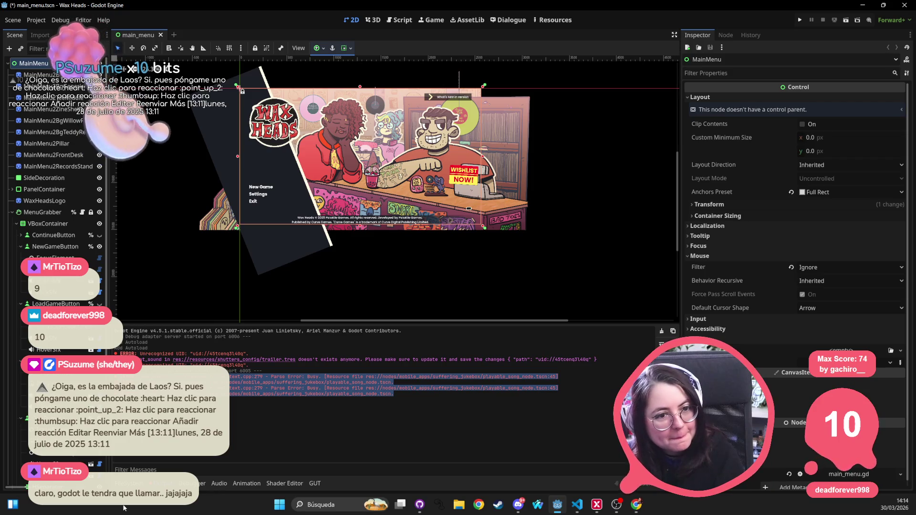
scroll(389, 226, "up", 4)
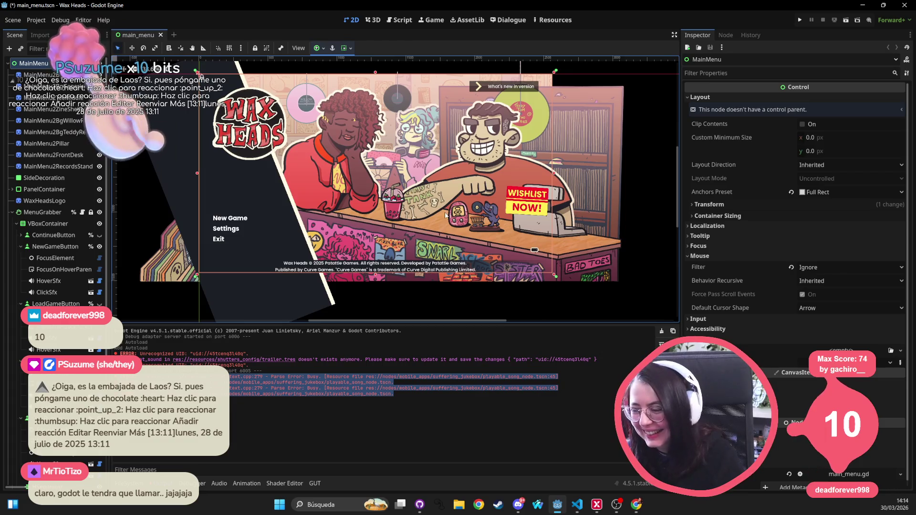
key("alt+Tab")
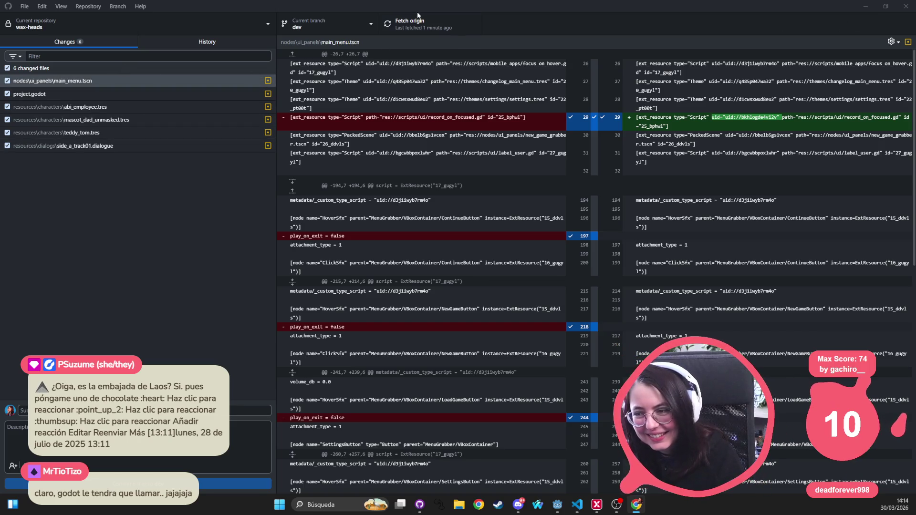
Step: Fetch origin and review the changes to project.godot and the three character .tres files
left_click(406, 25)
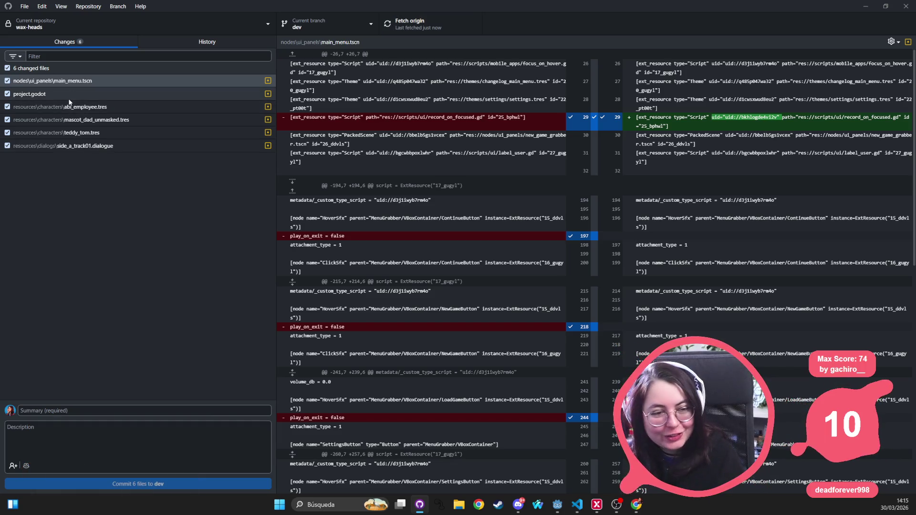
left_click(130, 98)
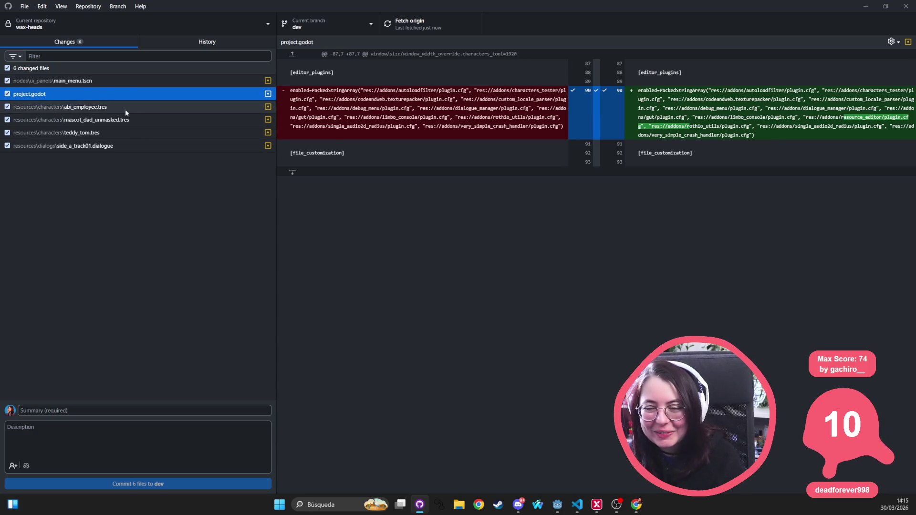
left_click(125, 109)
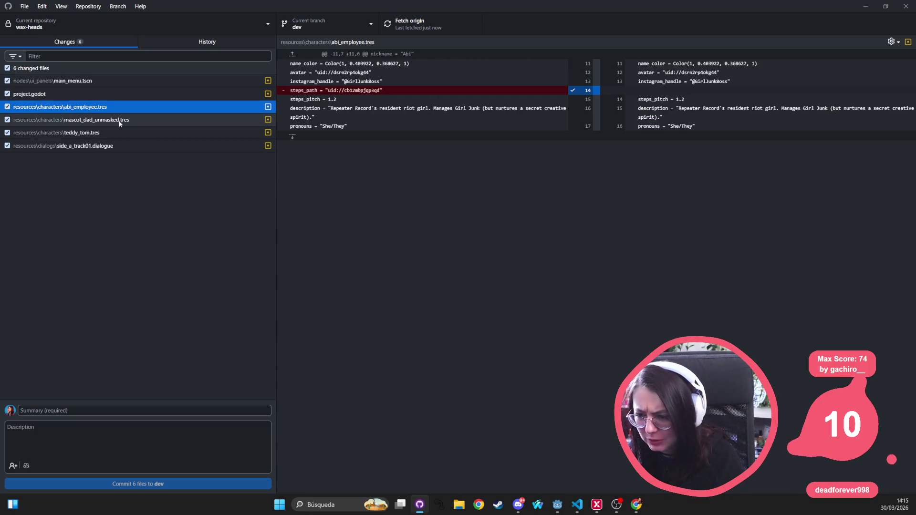
left_click(120, 123)
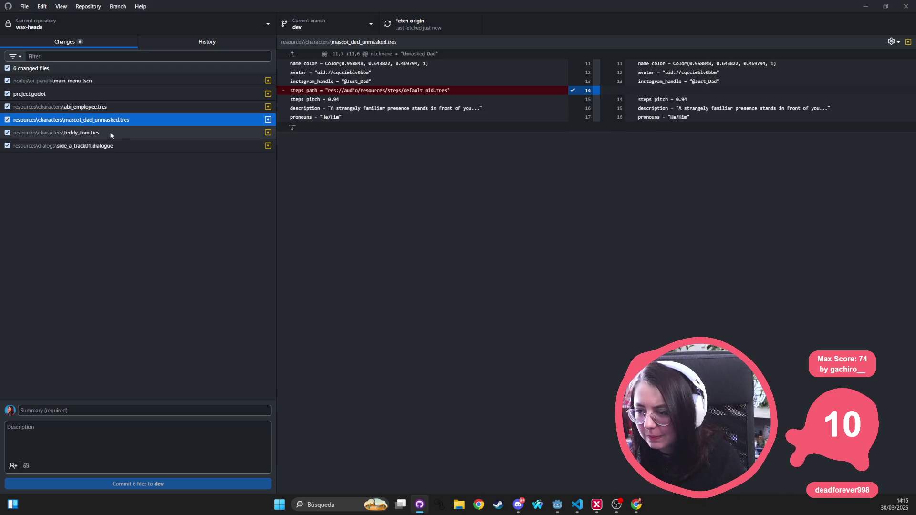
left_click(111, 133)
Step: Commit only abi_employee.tres, mascot_dad_unmasked.tres and teddy_tom.tres, then push to origin
left_click(8, 68)
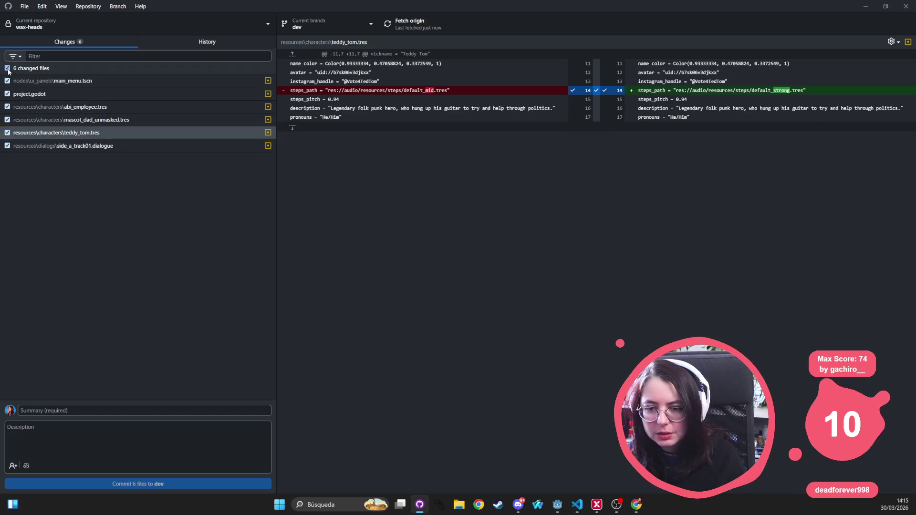
left_click(7, 133)
left_click(7, 119)
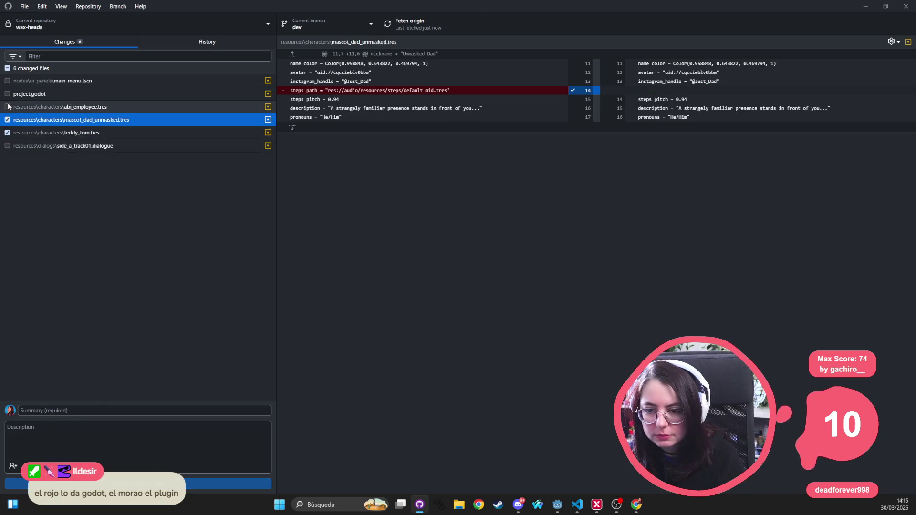
left_click(8, 107)
type("t lo")
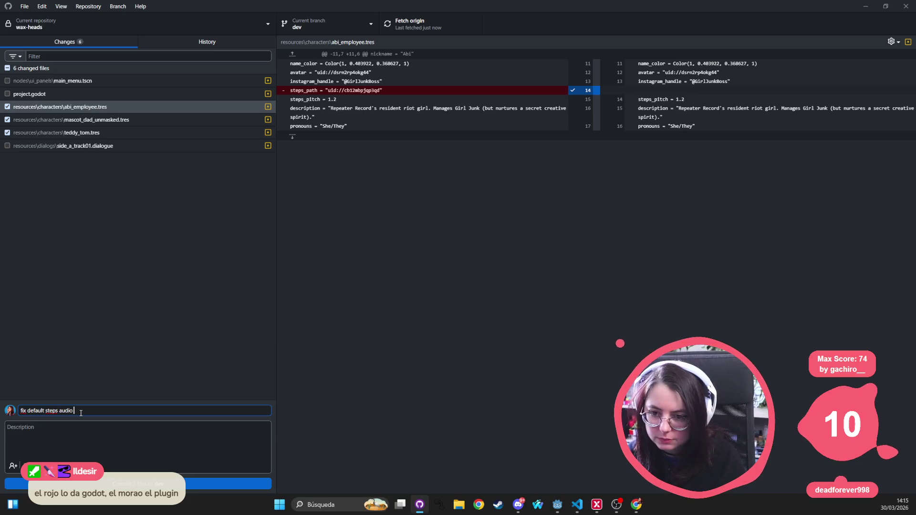
type("ading")
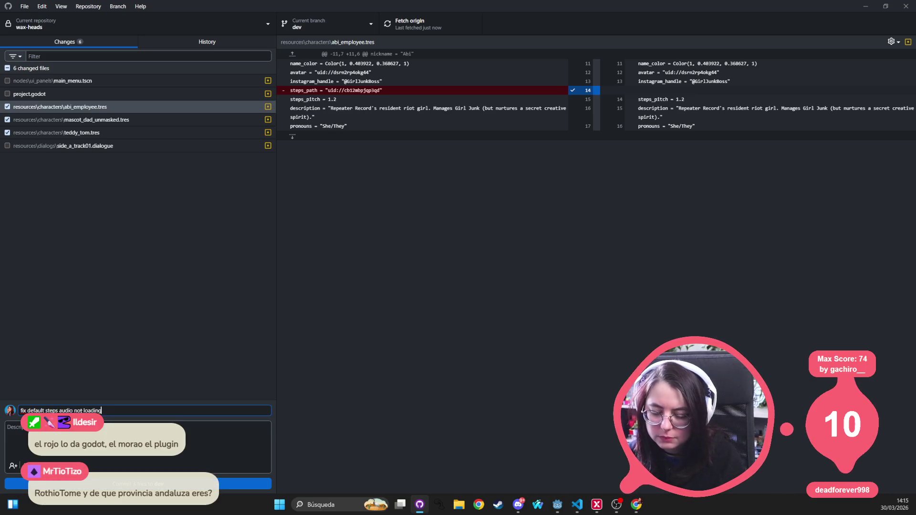
key("ctrl+Return")
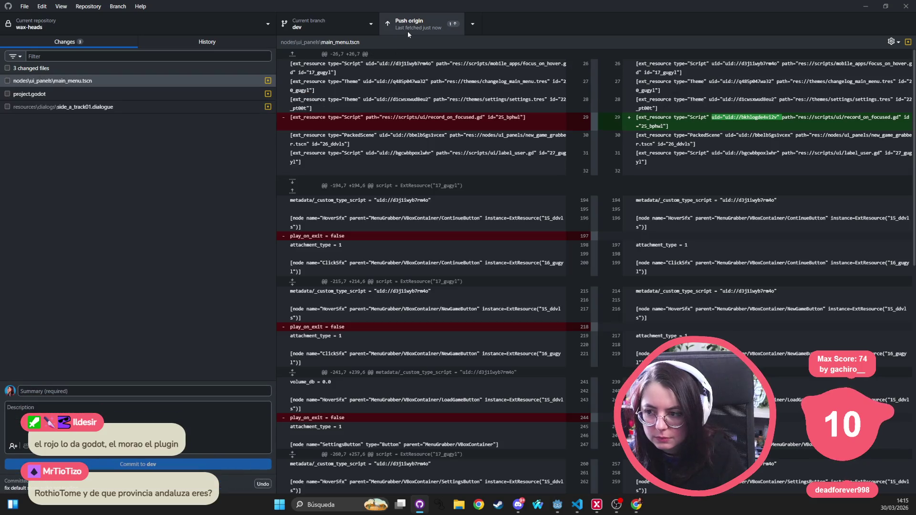
left_click(412, 26)
Step: Stage main_menu.tscn with the summary 'update default values on play_on_exit' after reviewing its diff
left_click(91, 82)
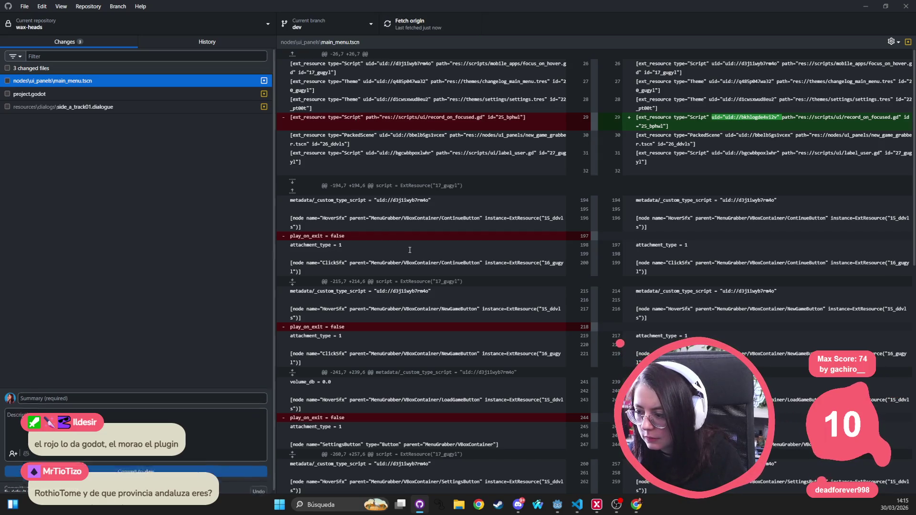
scroll(411, 248, "down", 8)
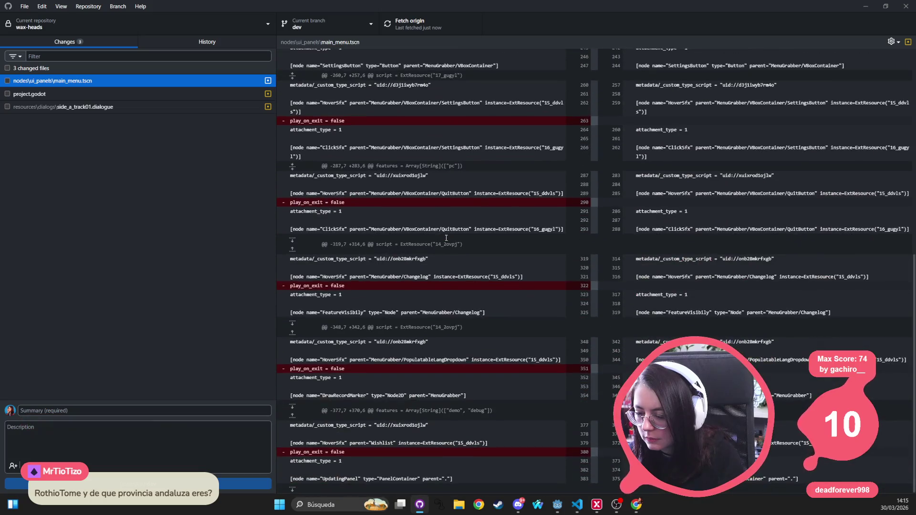
left_click(8, 81)
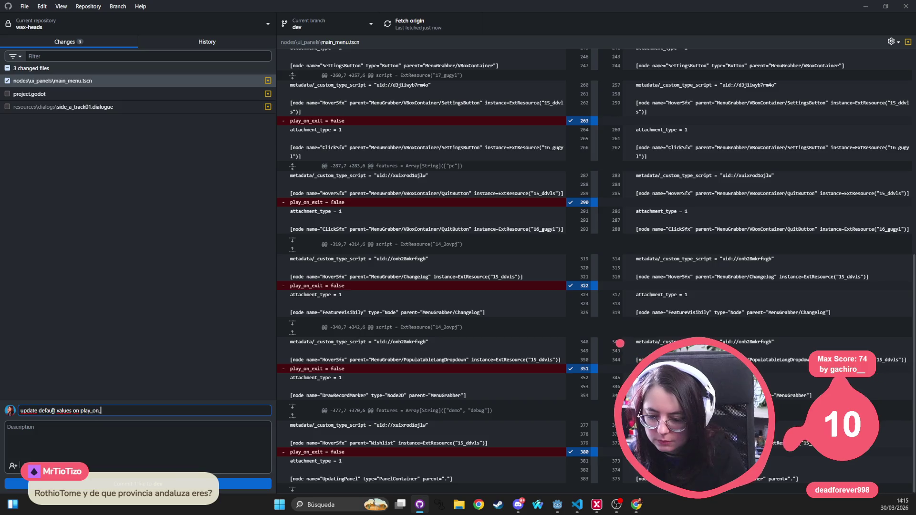
type("exit")
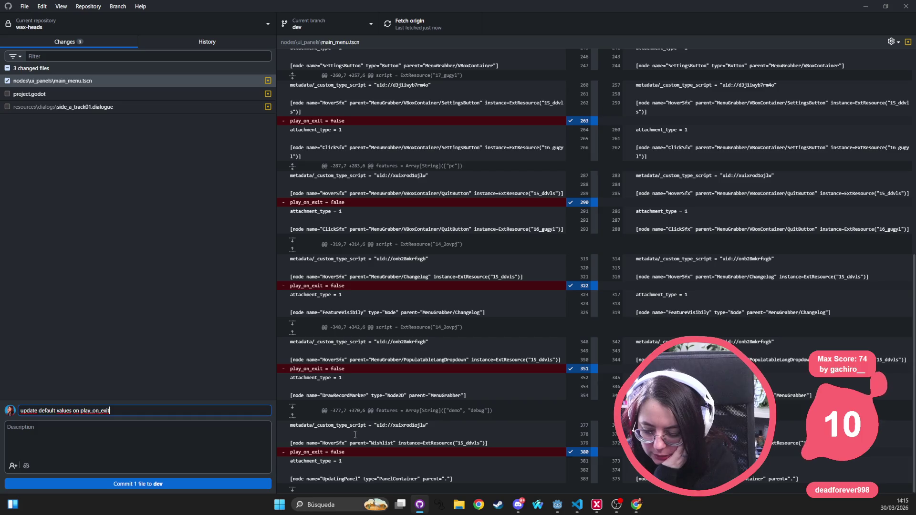
mouse_move(351, 455)
left_mouse_down()
mouse_move(297, 415)
mouse_move(291, 361)
left_mouse_up()
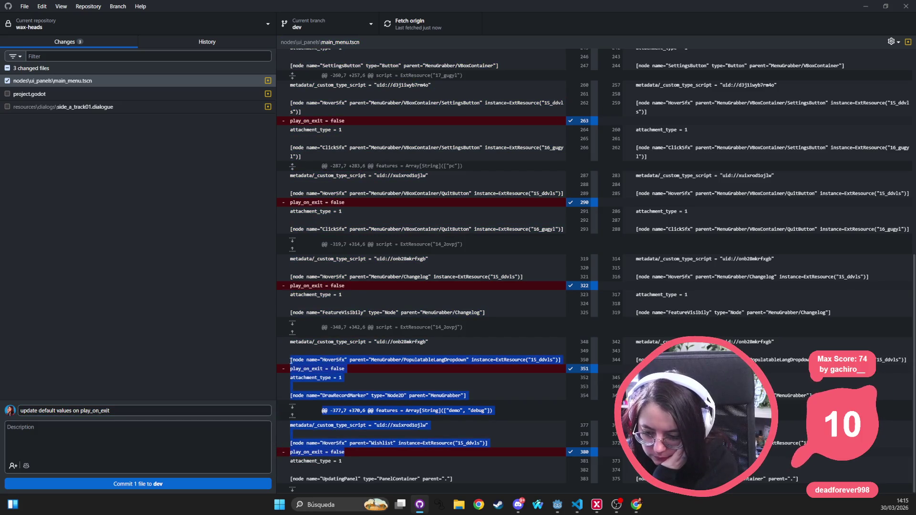
left_click(368, 119)
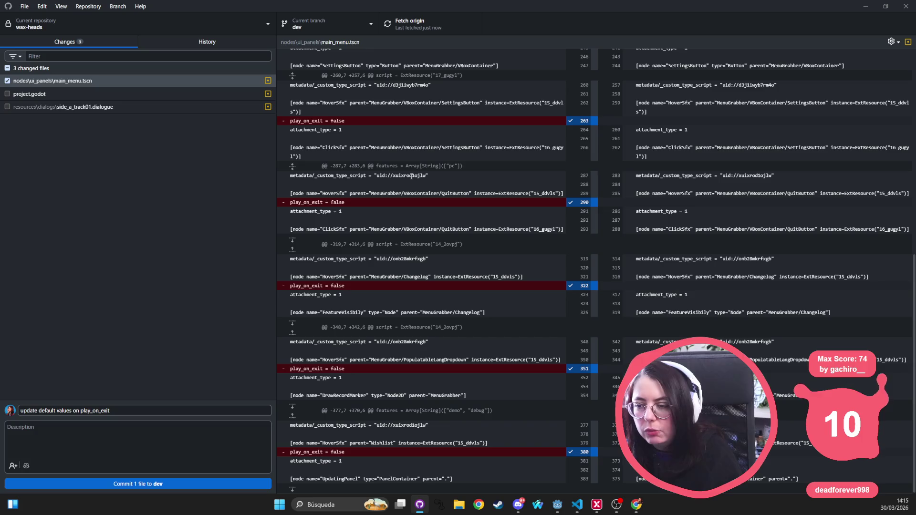
scroll(457, 267, "up", 8)
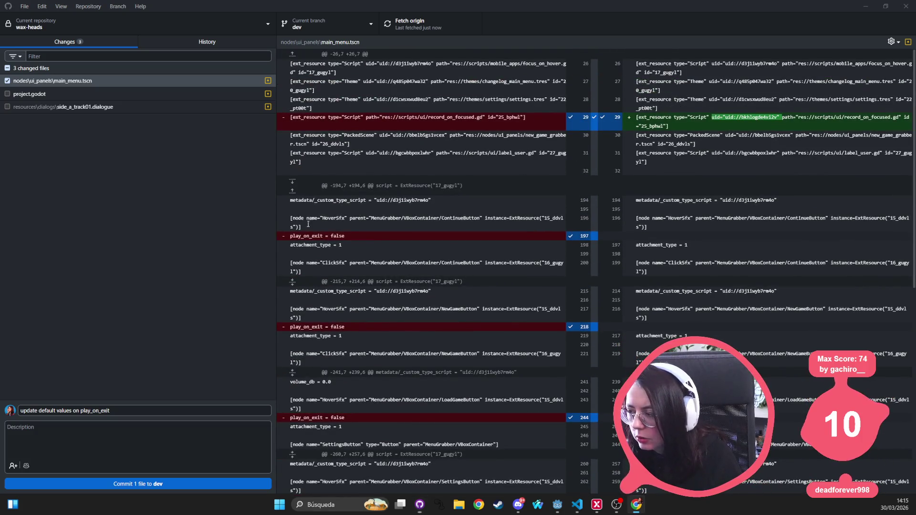
key("alt+Tab")
left_click_drag(355, 133, 309, 149)
left_click(128, 483)
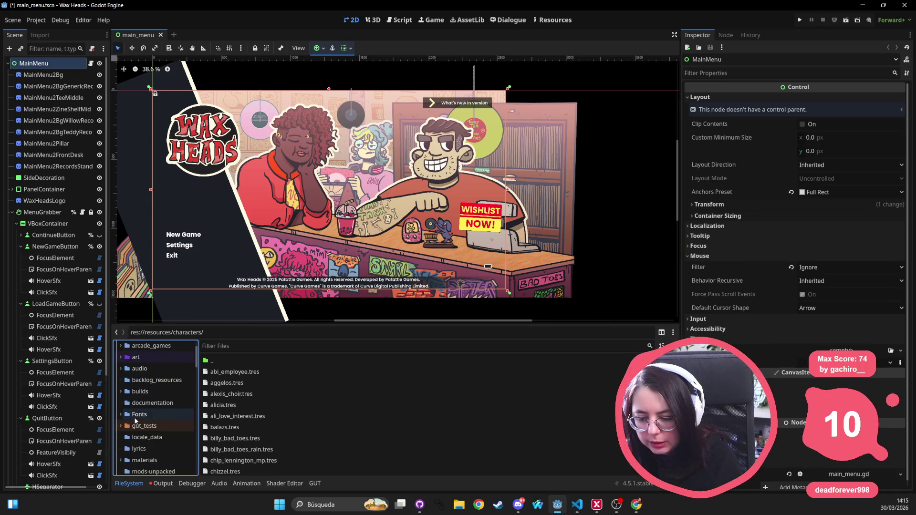
Step: Open the diggy_doggo_container and diggy_doggo_minigame scenes in nodes/arcade_games
scroll(170, 422, "down", 2)
scroll(170, 425, "down", 1)
left_click(143, 433)
left_click(155, 444)
left_click(233, 372)
double_click(233, 372)
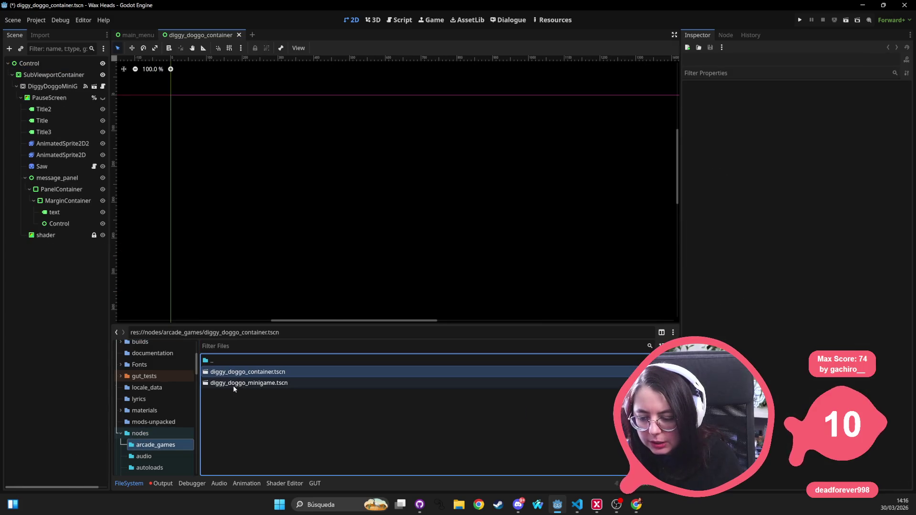
double_click(249, 383)
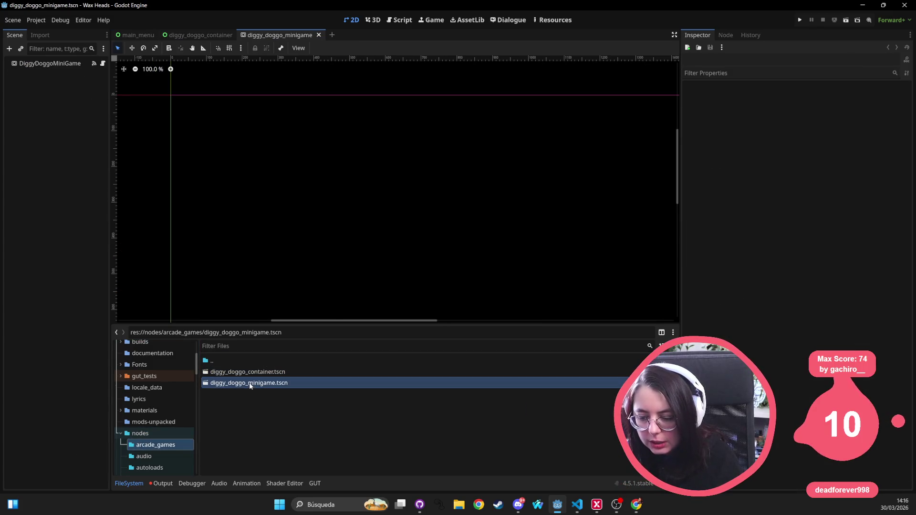
Step: Open the nodes/audio scenes: audio_sticker, click_sfx, hover_sfx, subtitles and take_it_subtitles
left_click(145, 457)
double_click(231, 373)
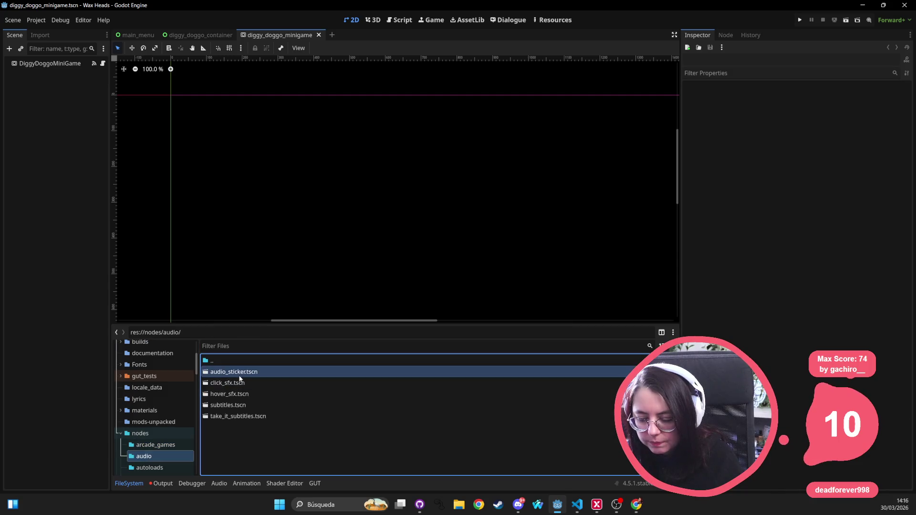
double_click(239, 382)
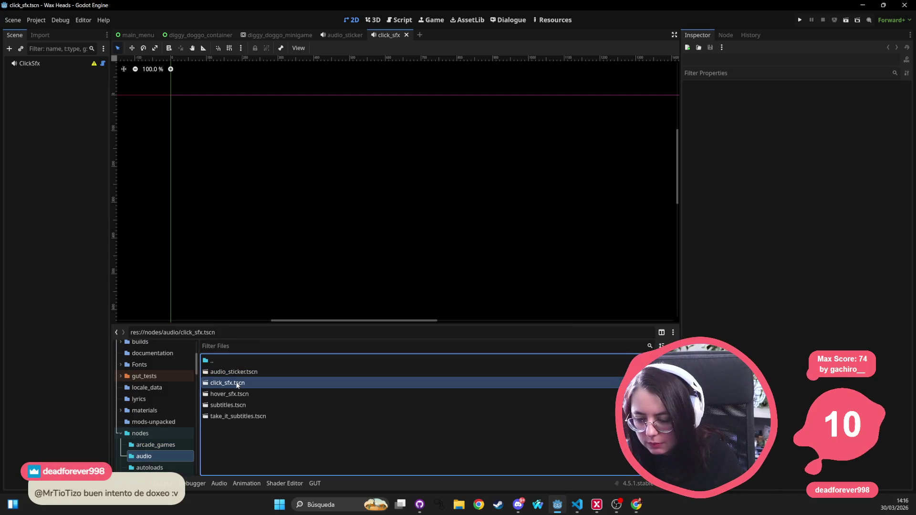
double_click(234, 395)
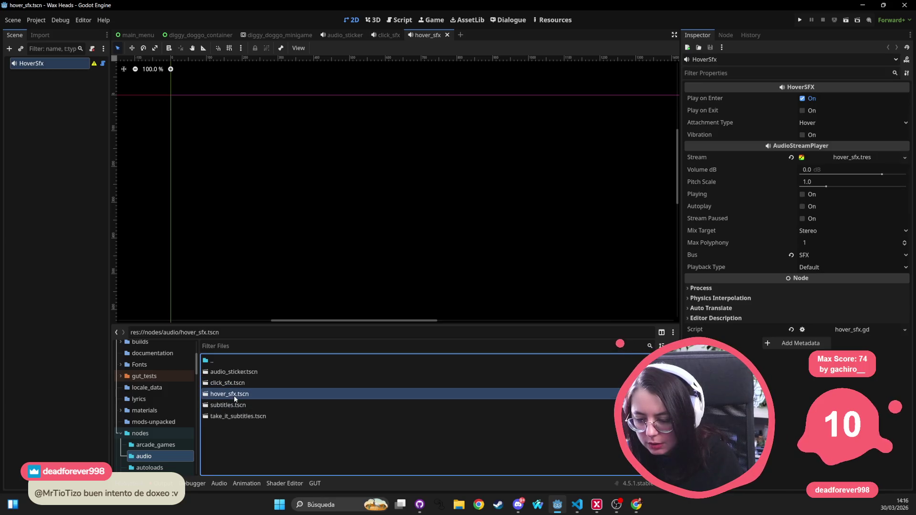
double_click(228, 406)
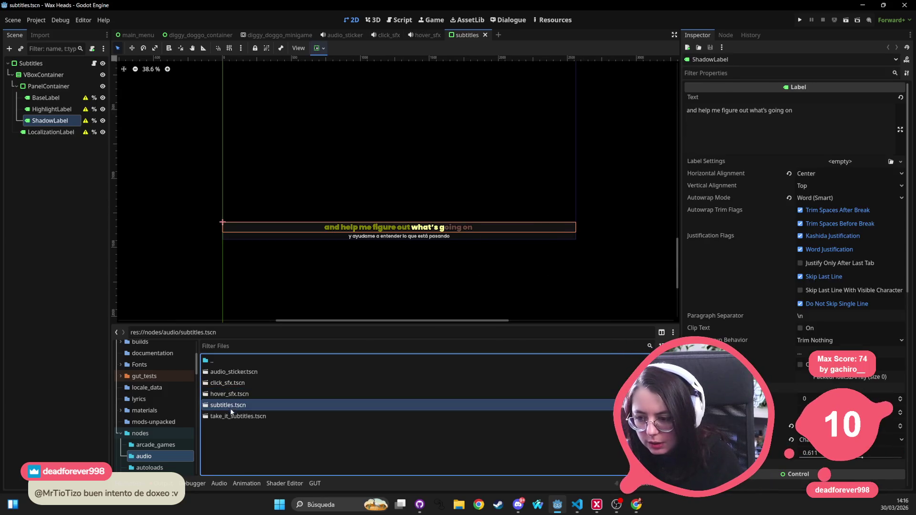
left_click(228, 415)
double_click(228, 415)
Step: Open all autoloads scenes, from alert and audio_manager through scene_resolver and wh_debug
scroll(152, 430, "down", 1)
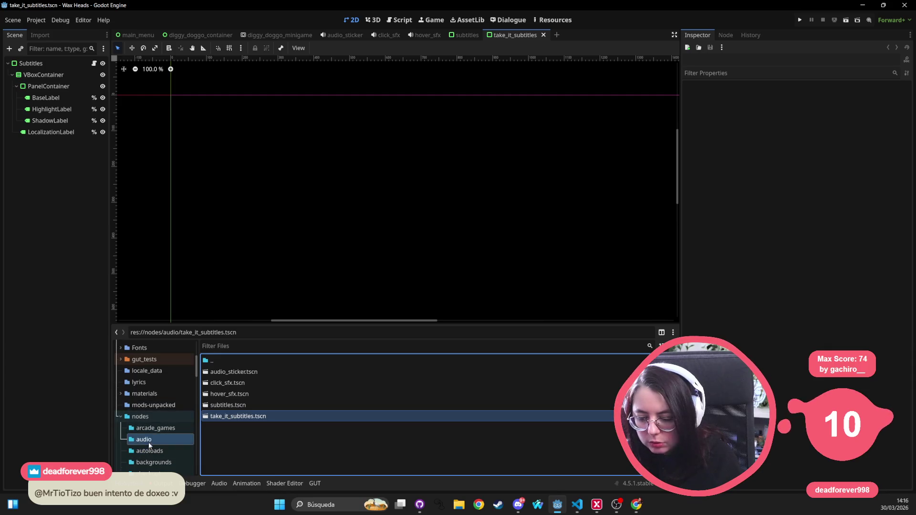
left_click(150, 450)
double_click(237, 373)
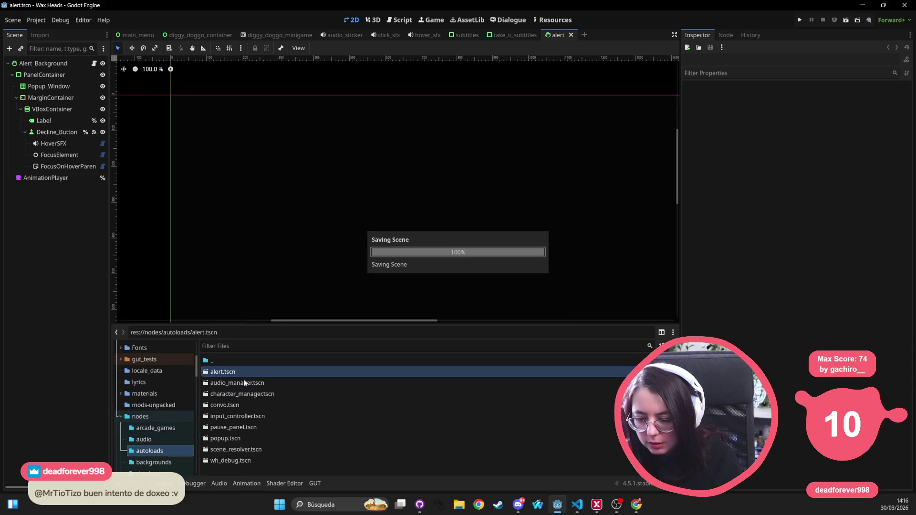
left_click(247, 385)
double_click(247, 384)
double_click(240, 395)
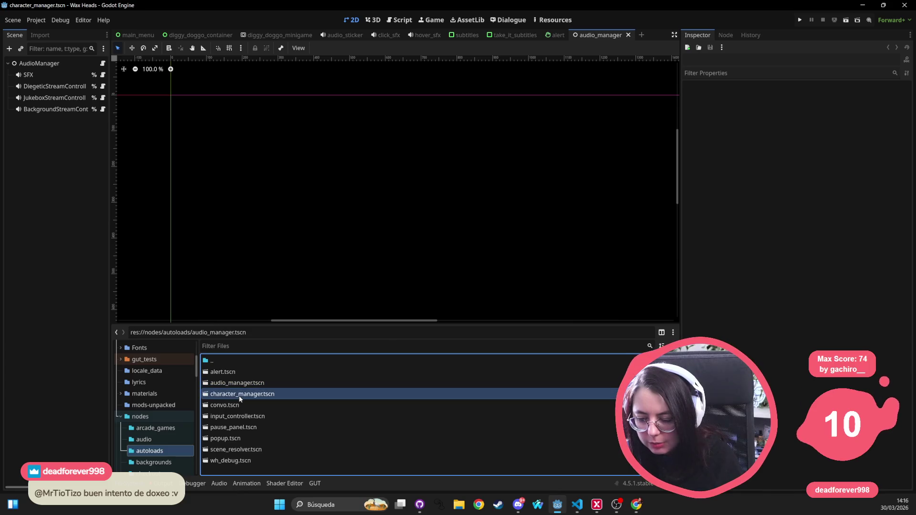
double_click(229, 405)
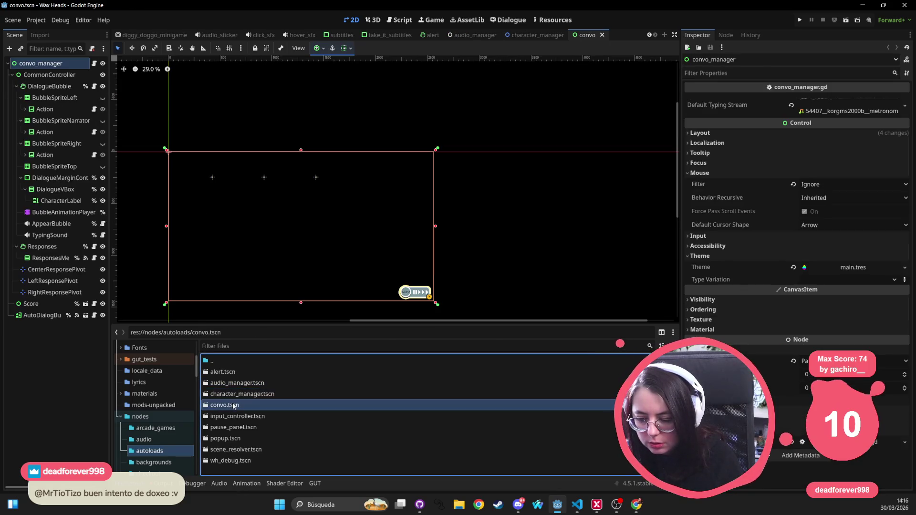
double_click(234, 417)
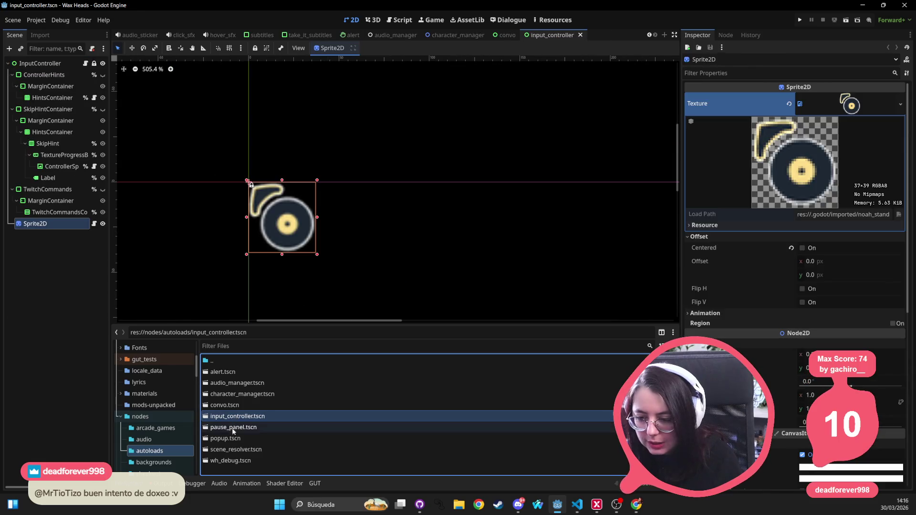
double_click(231, 431)
double_click(229, 439)
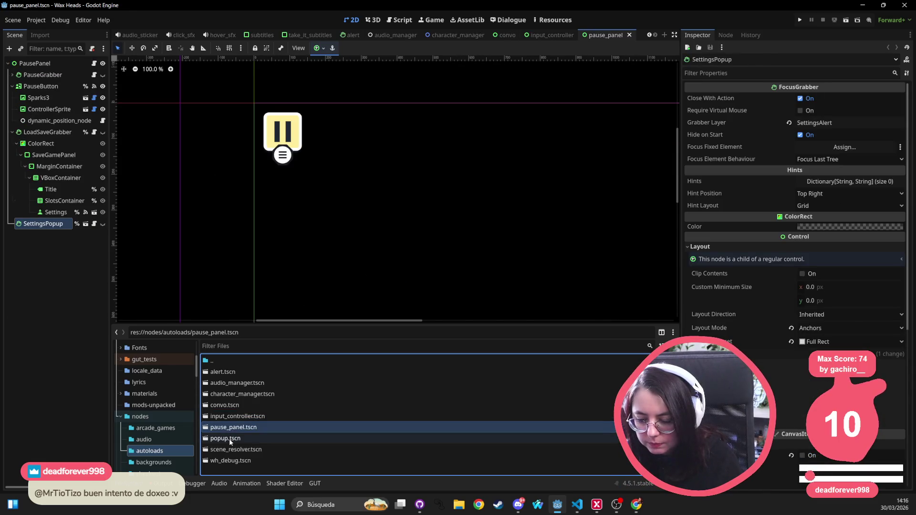
double_click(243, 450)
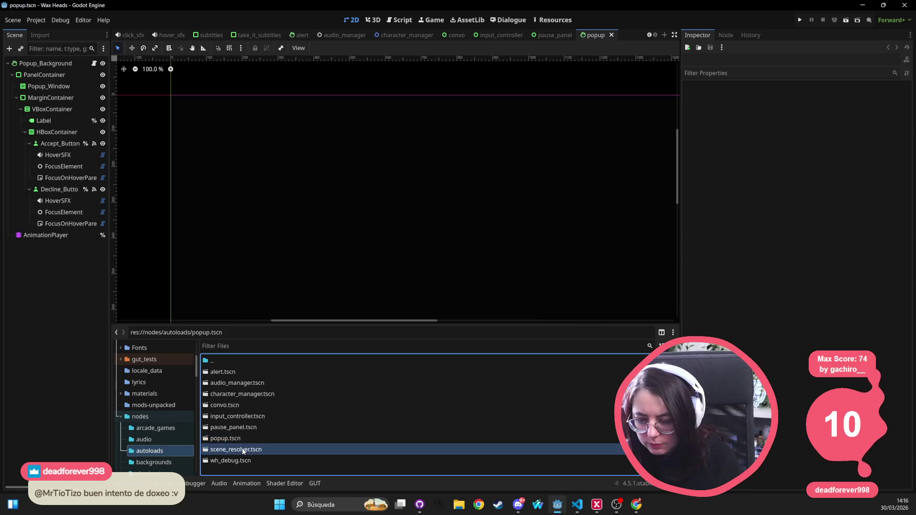
double_click(231, 461)
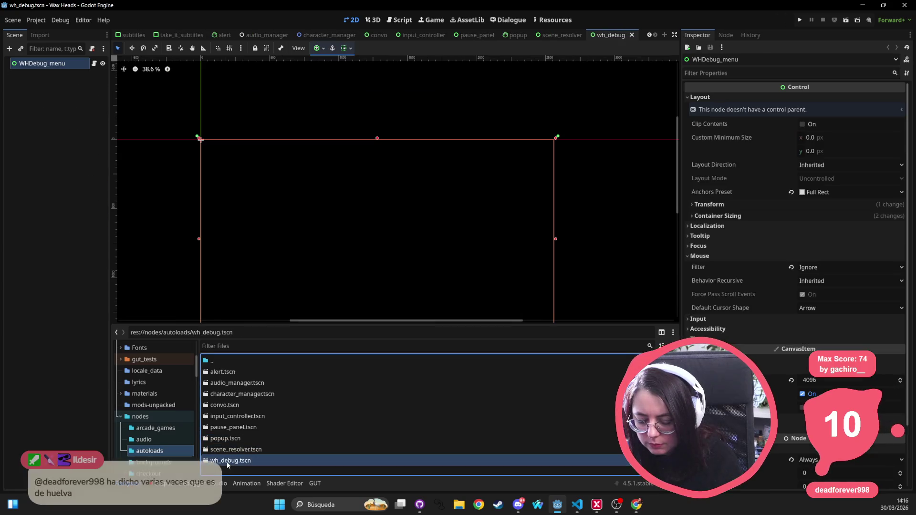
Step: Open the bar_counter_background, bar_counter_foreground and bar_table_background scenes in nodes/backgrounds
left_click(152, 462)
double_click(235, 371)
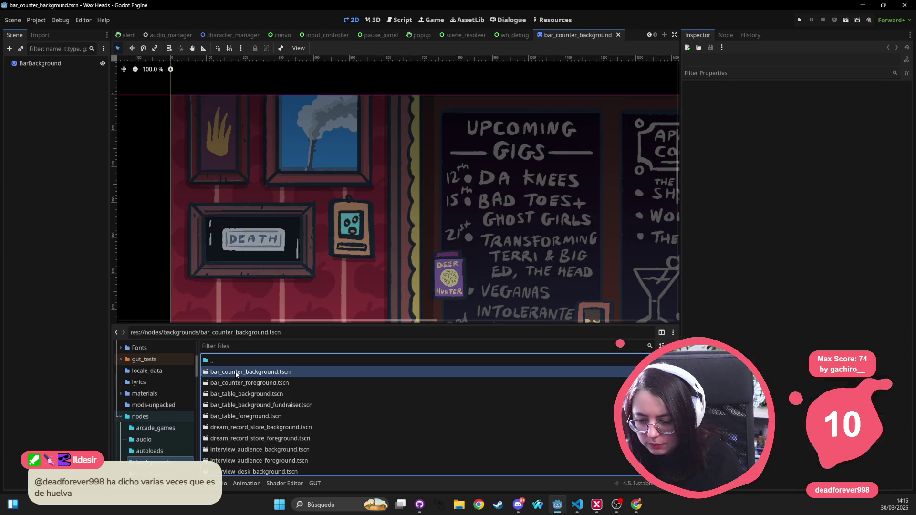
double_click(235, 382)
double_click(234, 394)
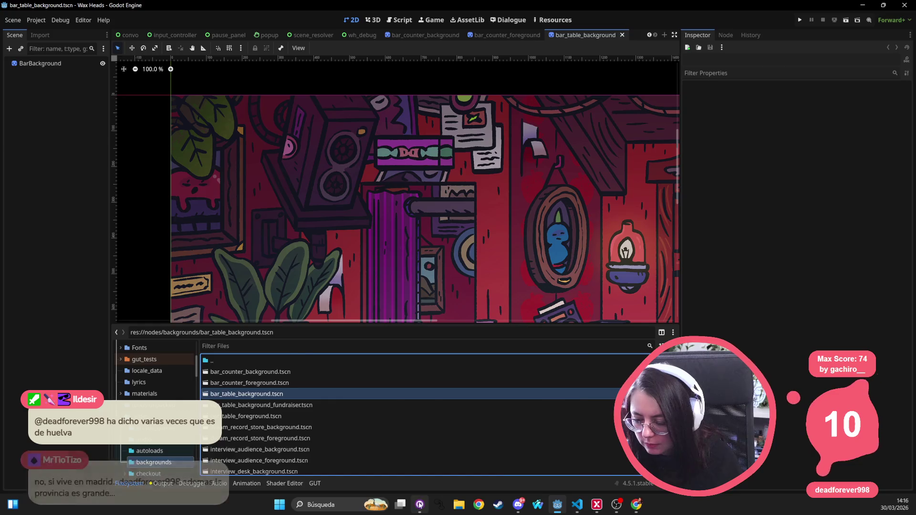
Step: Check GitHub Desktop diffs for alert, popup, scene_resolver, bar_counter_background and main_menu scenes
key("alt+Tab")
left_click(85, 80)
left_click(82, 94)
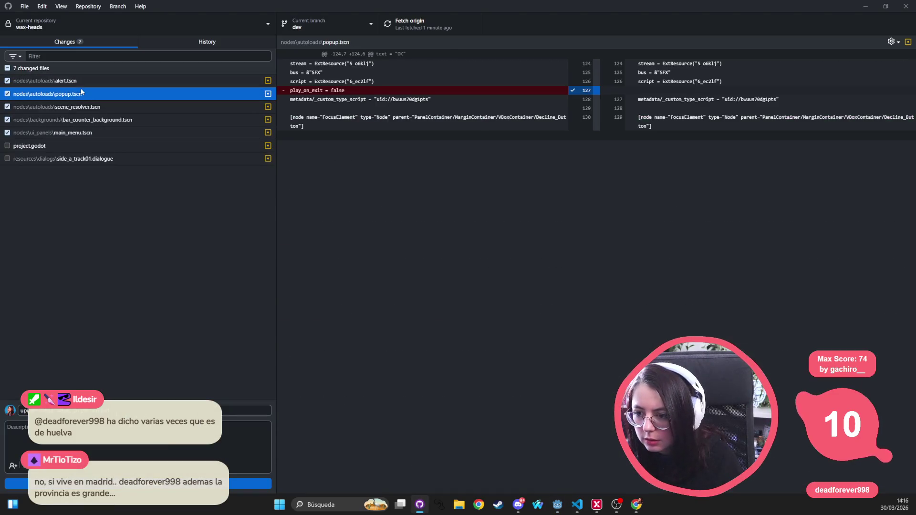
left_click(81, 108)
left_click(79, 120)
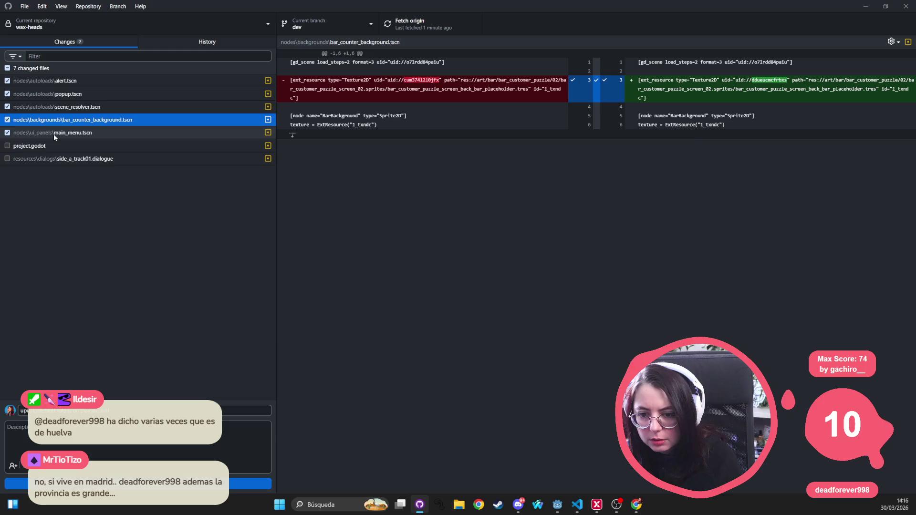
left_click(53, 133)
key("alt+Tab")
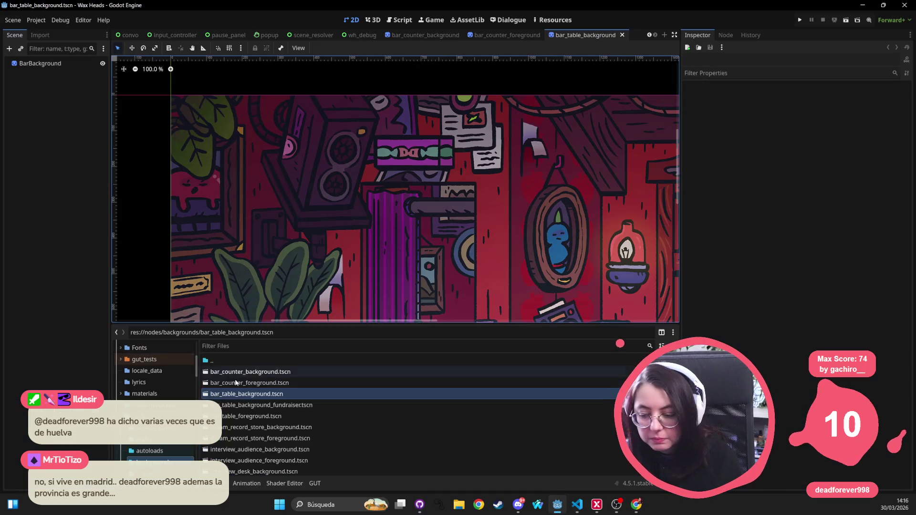
Step: Open bar_table_foreground and dream_record_store_background scenes and resave with Ctrl+S
double_click(246, 402)
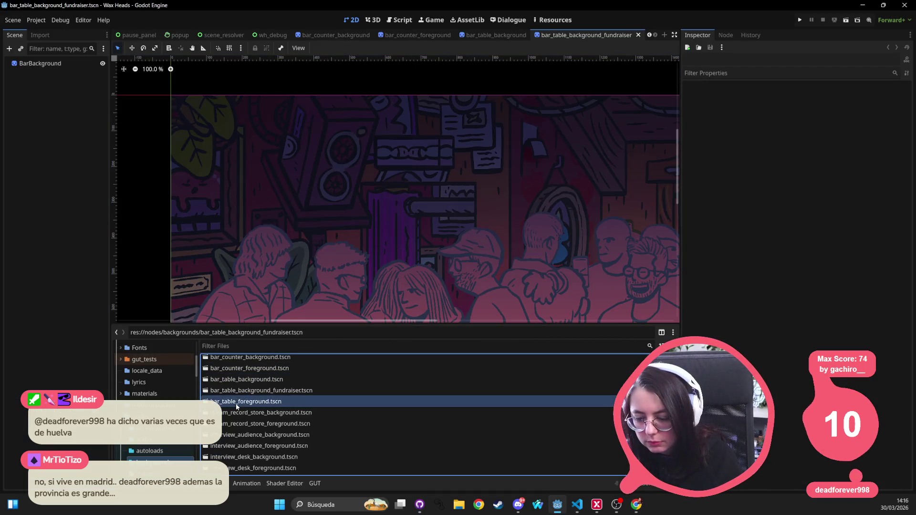
double_click(244, 413)
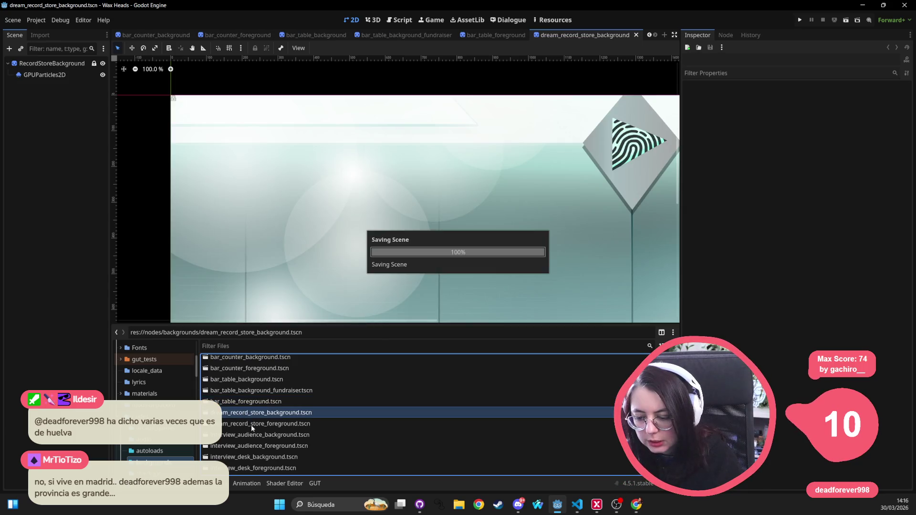
left_click(258, 424)
key("ctrl+s")
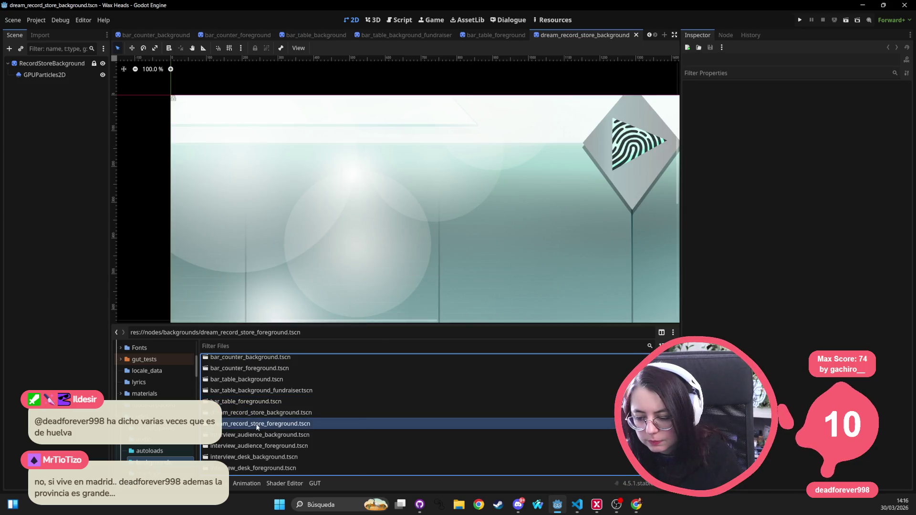